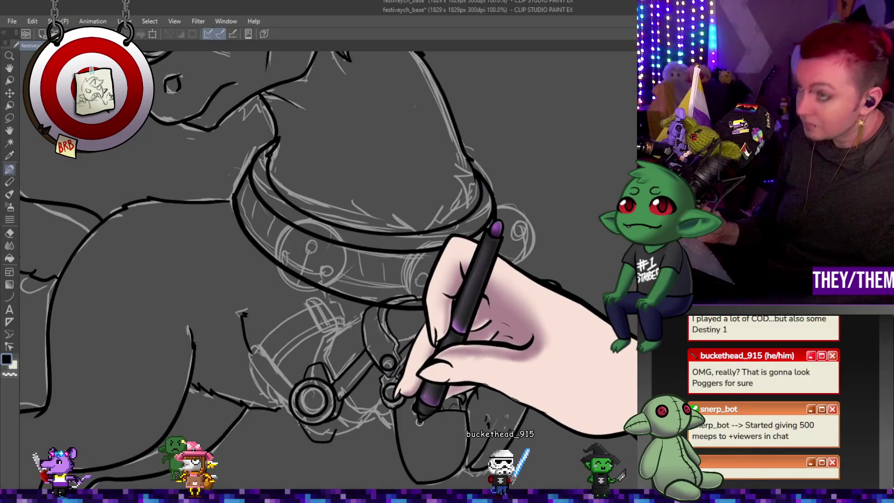
- Zoom in on the collar and ink black outlines over the hanging harness straps and rings
scroll(361, 356, "down", 5)
scroll(361, 356, "down", 3)
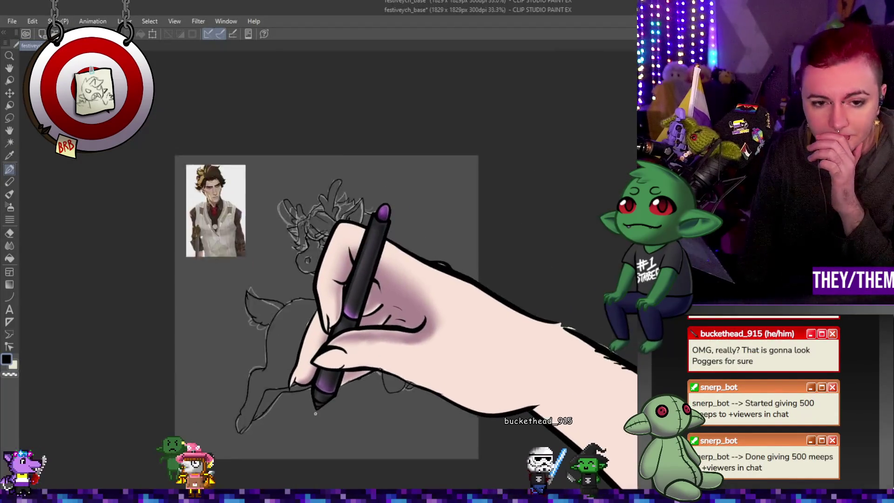
scroll(365, 359, "up", 6)
scroll(469, 303, "up", 5)
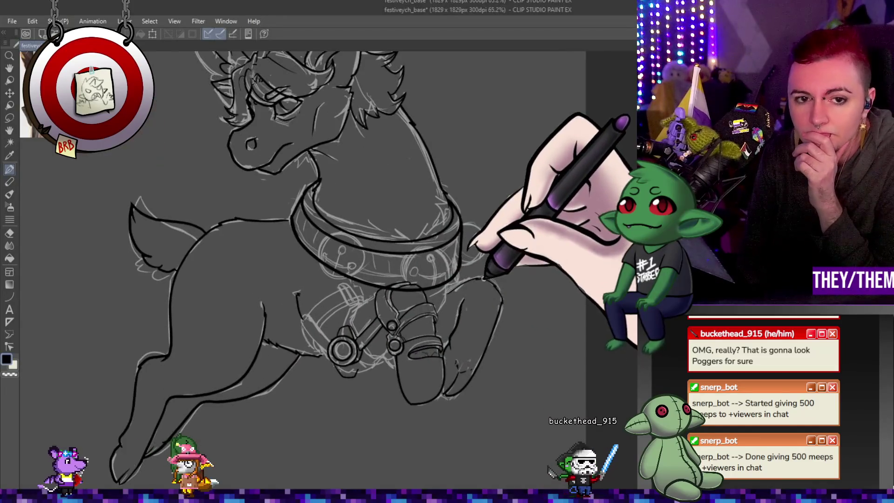
scroll(312, 348, "down", 1)
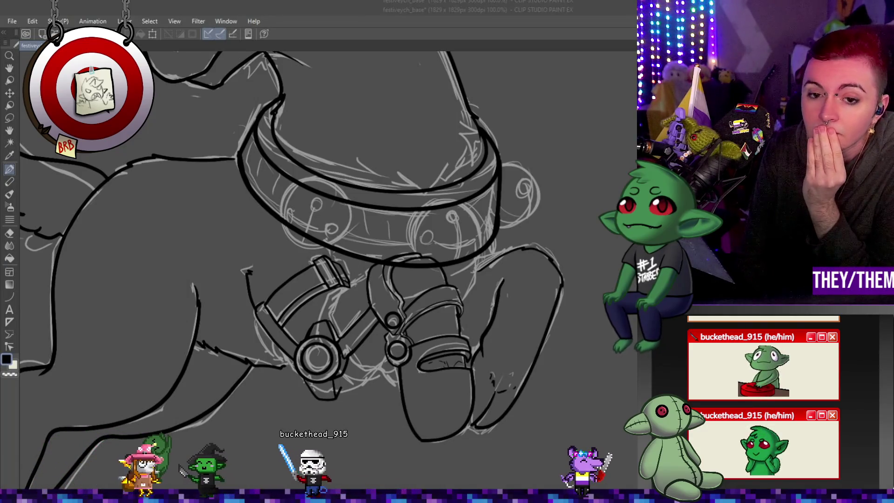
- Zoom to about 146% and ink the right harness ring and strap outlines beside the front leg
scroll(326, 271, "up", 3)
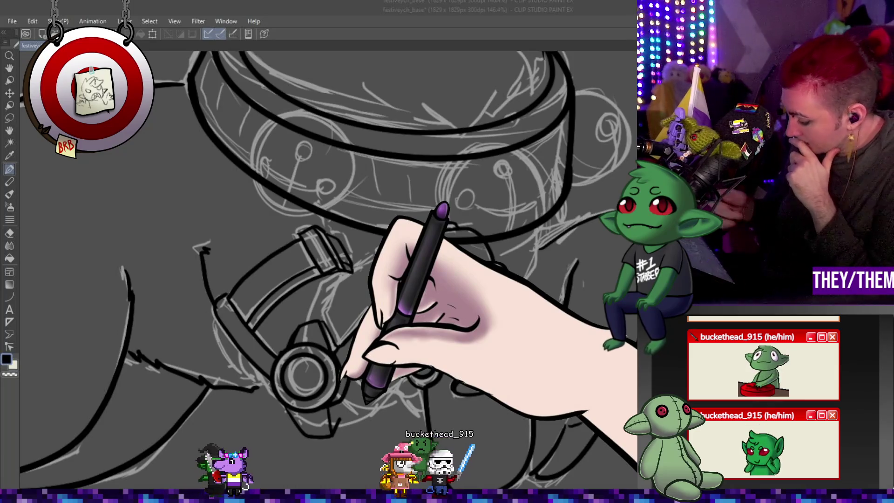
left_click(361, 258)
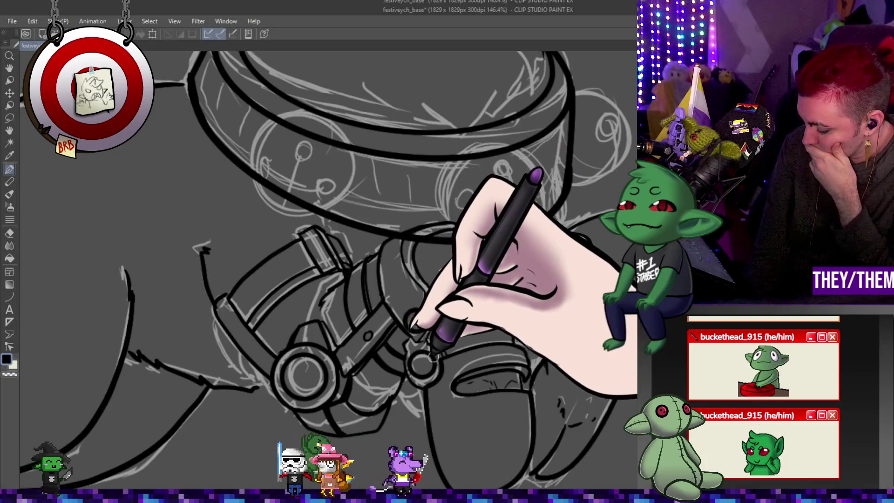
- Ink the remaining chest strap pieces wrapping over the front leg
scroll(438, 354, "up", 1)
scroll(440, 356, "down", 4)
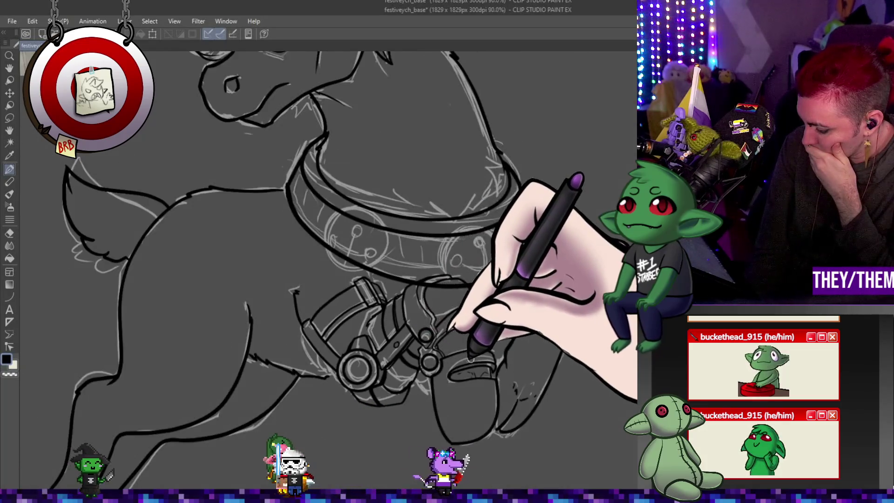
scroll(435, 384, "up", 3)
scroll(436, 385, "down", 3)
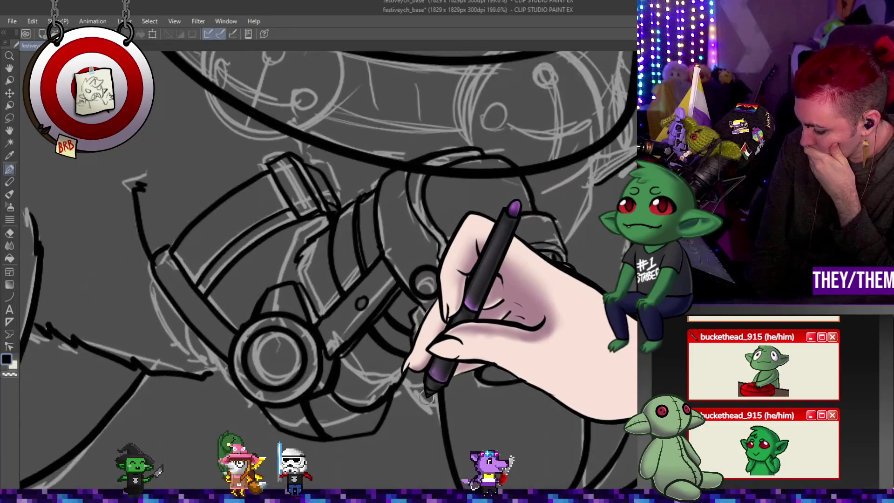
scroll(392, 414, "up", 4)
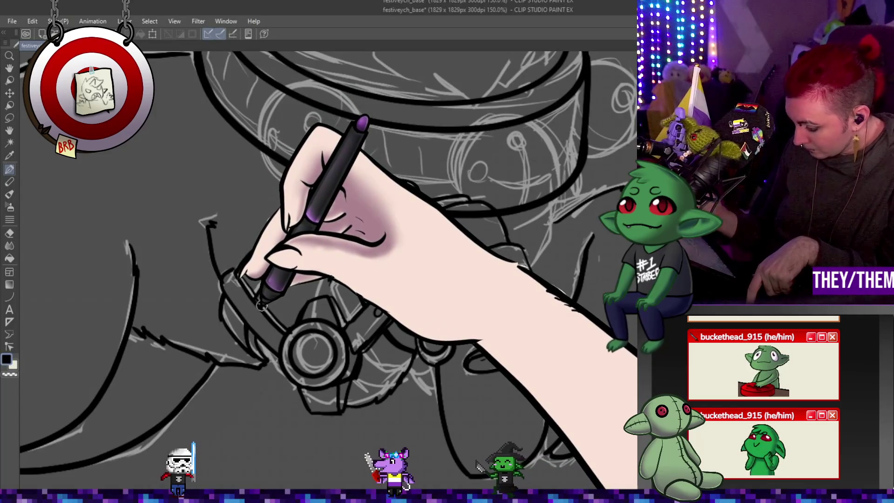
- Zoom out to 50% to review the whole reindeer's line art
scroll(306, 184, "down", 1)
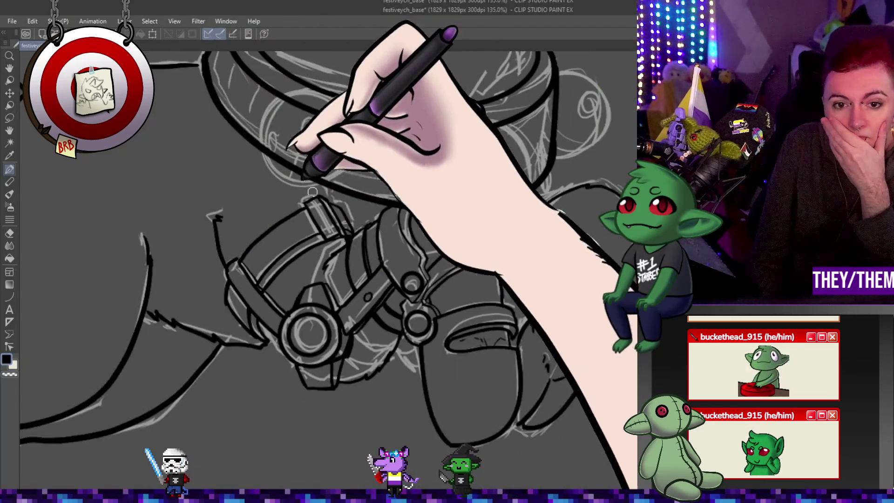
scroll(306, 184, "down", 5)
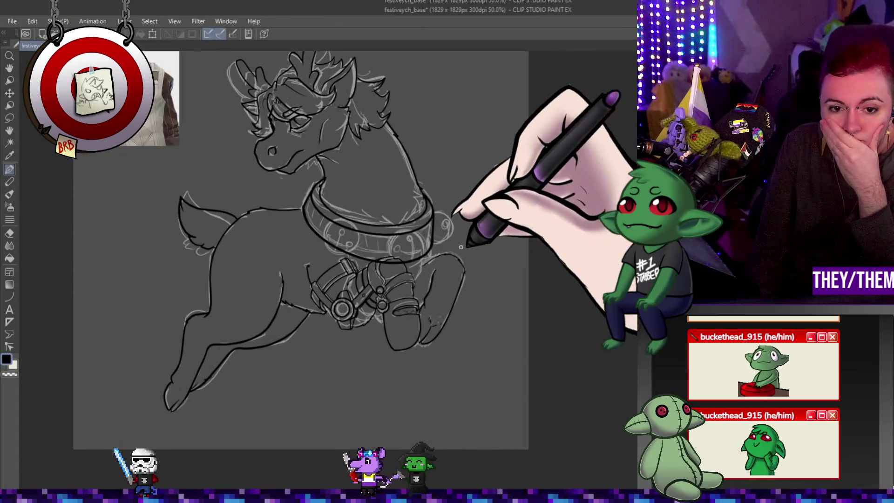
scroll(344, 303, "up", 4)
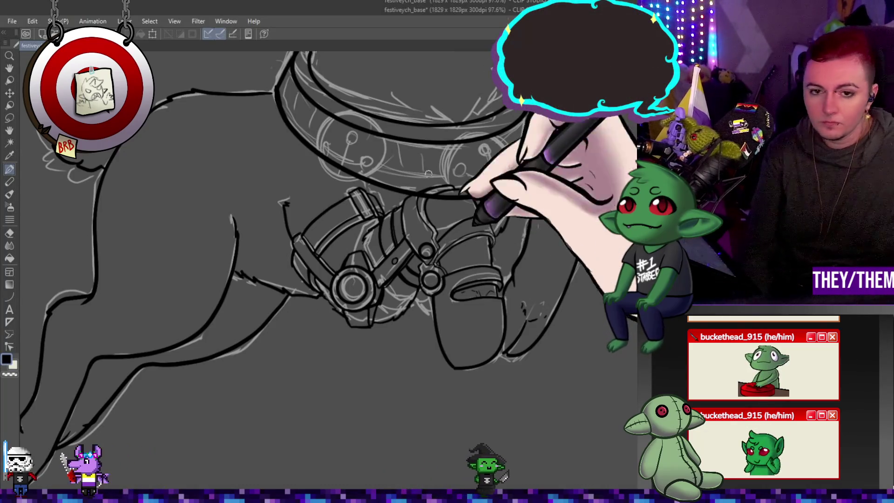
- Zoom out to the whole reindeer and hide the light sketch lines to check the inks
key("ctrl+minus")
key("ctrl+minus")
mouse_move(498, 191)
left_mouse_down()
mouse_move(516, 190)
mouse_move(539, 120)
mouse_move(399, 190)
mouse_move(449, 192)
left_mouse_up()
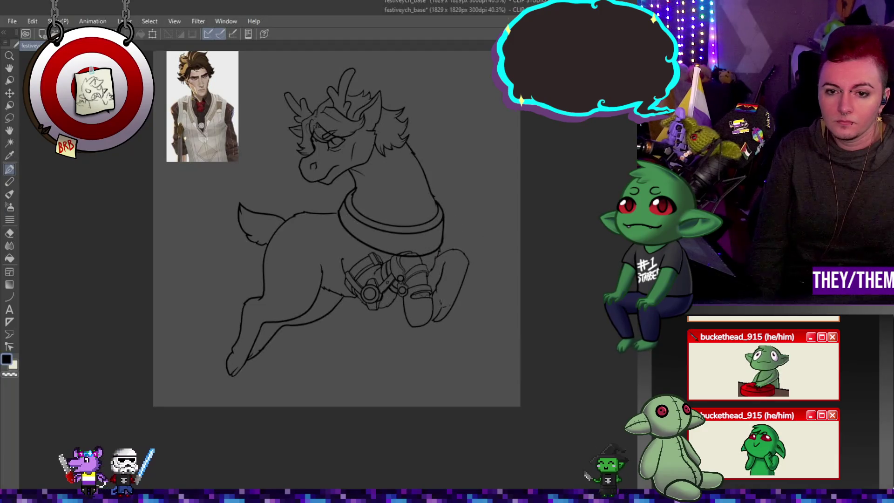
mouse_move(399, 312)
left_mouse_down()
mouse_move(356, 299)
mouse_move(450, 308)
mouse_move(413, 270)
mouse_move(429, 281)
left_mouse_up()
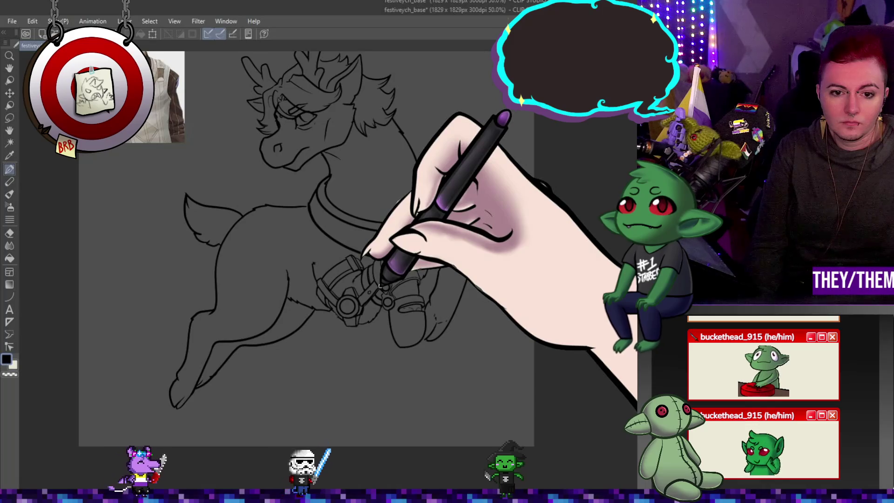
- Zoom in on the harness, compare the boot and strap linework via undo/redo, and ink the details
mouse_move(386, 340)
left_mouse_down()
mouse_move(371, 303)
mouse_move(347, 299)
mouse_move(366, 299)
mouse_move(356, 326)
left_mouse_up()
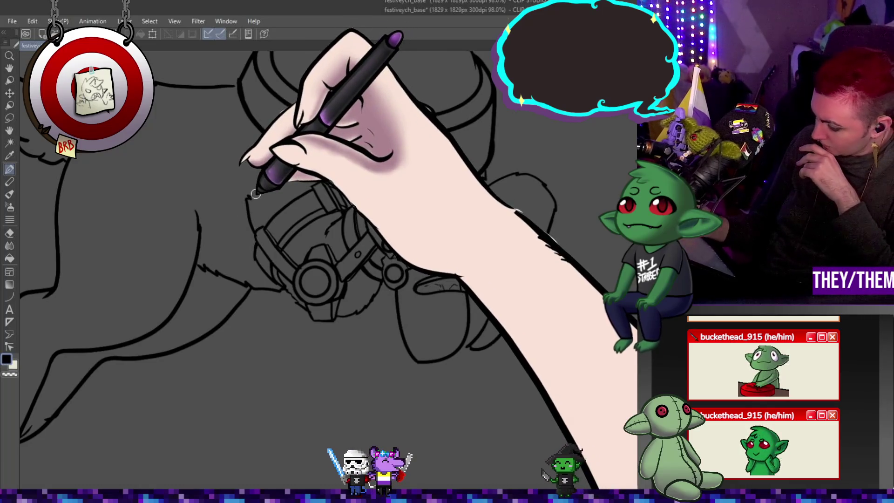
key("ctrl+z")
key("ctrl+y")
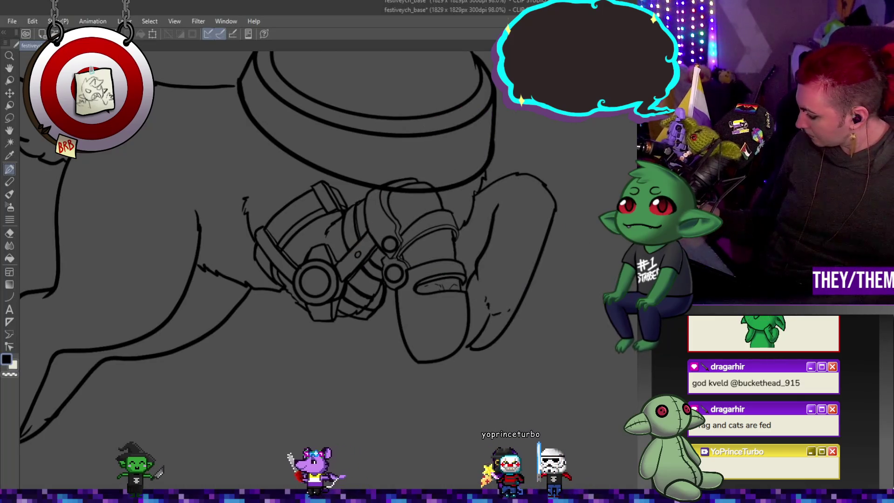
key("ctrl+z")
key("ctrl+y")
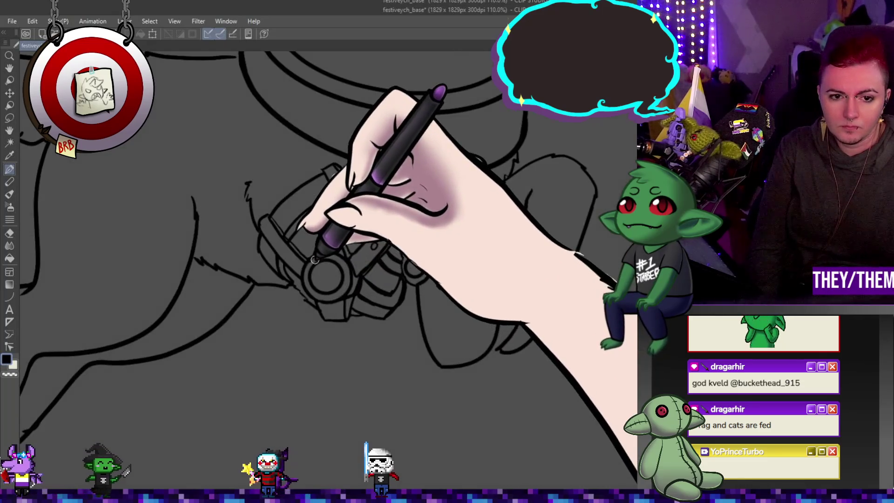
scroll(268, 246, "up", 5)
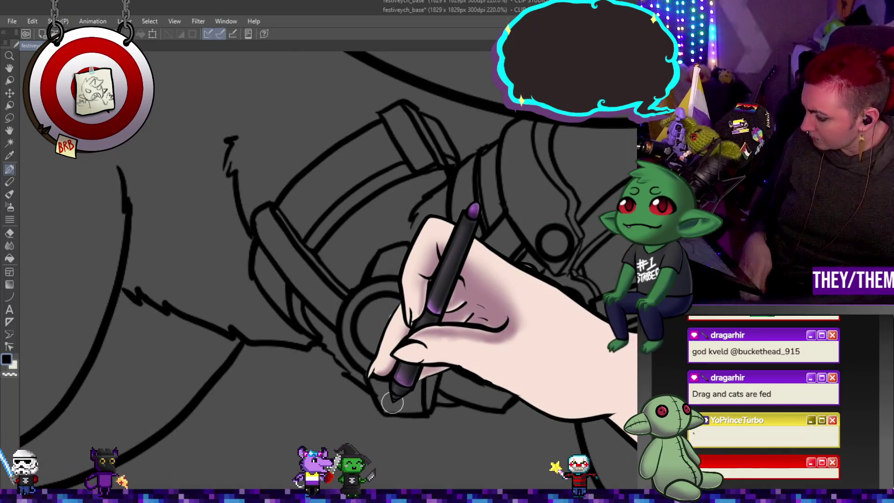
- Sketch round jingle bell circles along the reindeer's collar
scroll(393, 403, "down", 10)
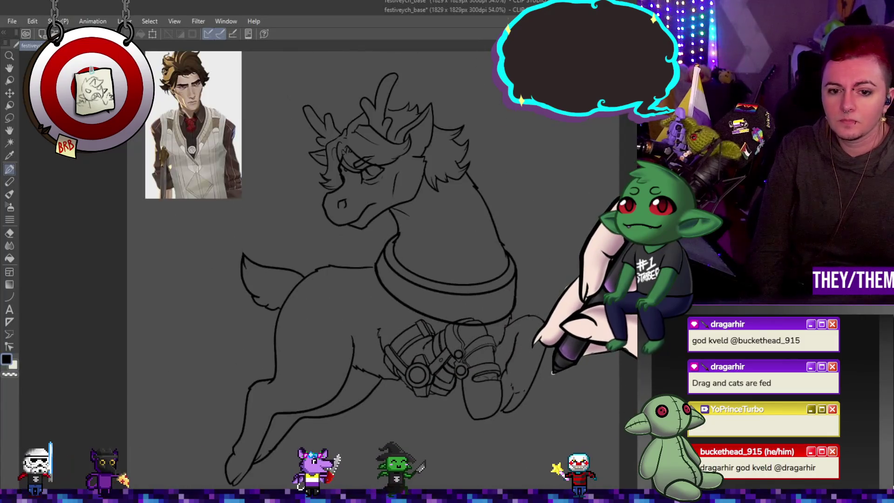
scroll(522, 363, "up", 5)
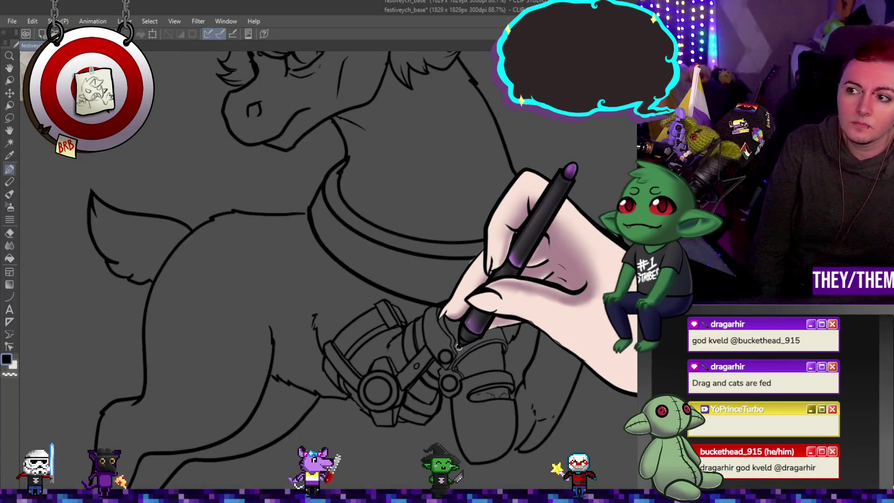
scroll(459, 347, "down", 4)
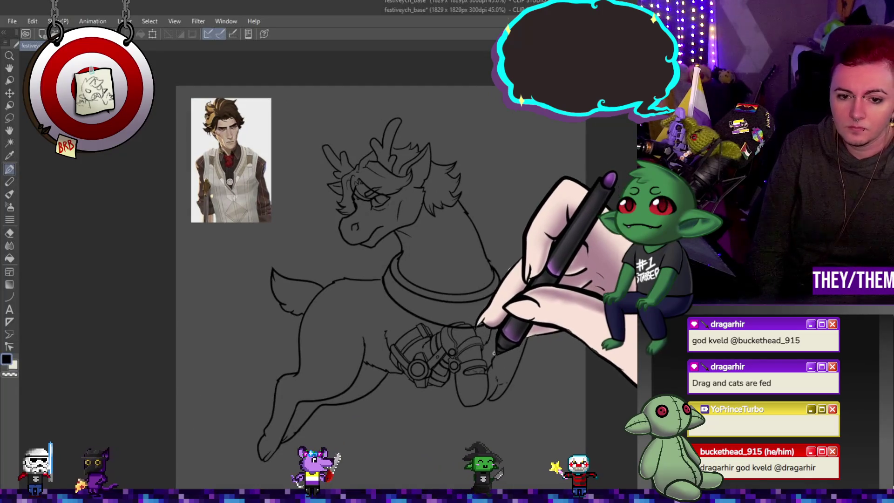
scroll(495, 354, "up", 2)
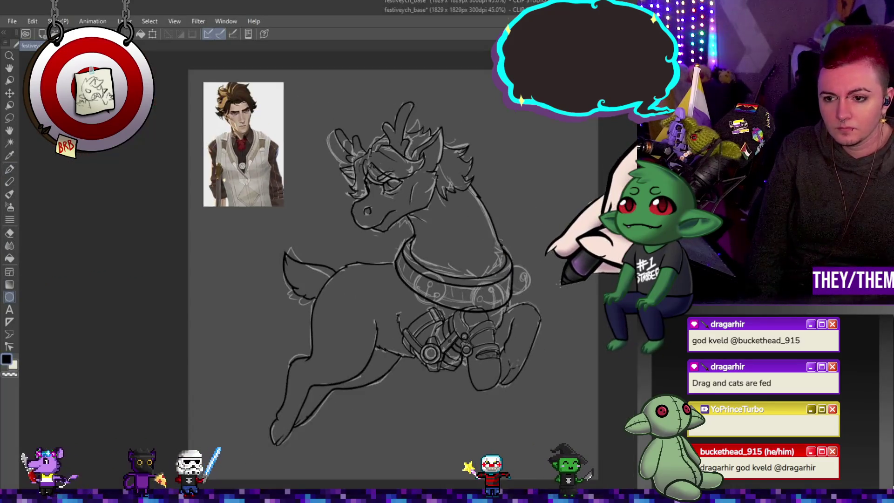
scroll(326, 270, "up", 2)
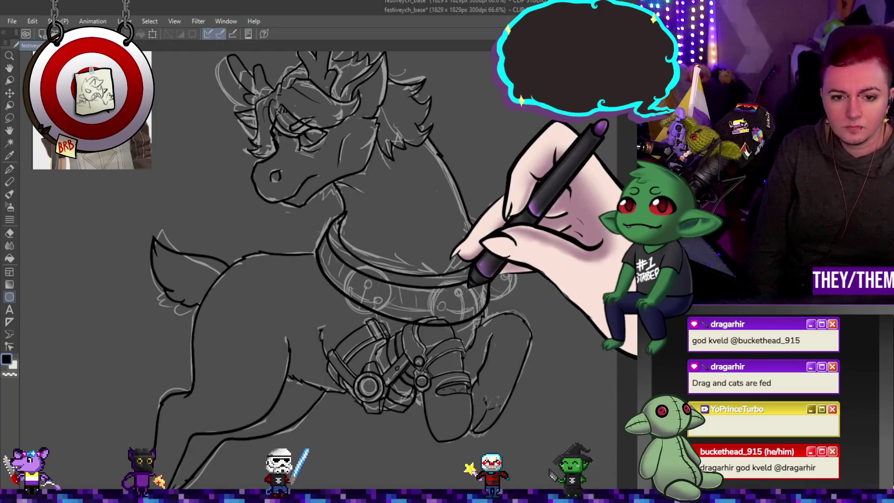
scroll(461, 289, "up", 2)
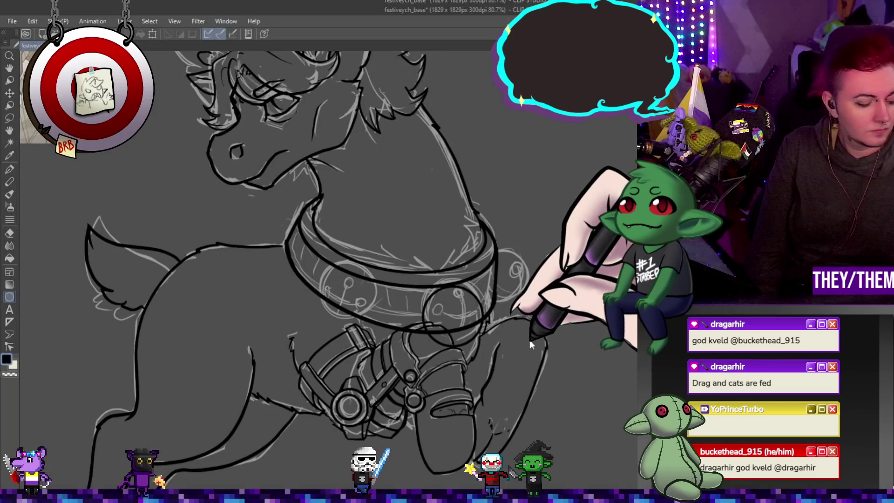
- Resize the small circle on the collar with a Ctrl+T transform
key("ctrl+t")
key("Return")
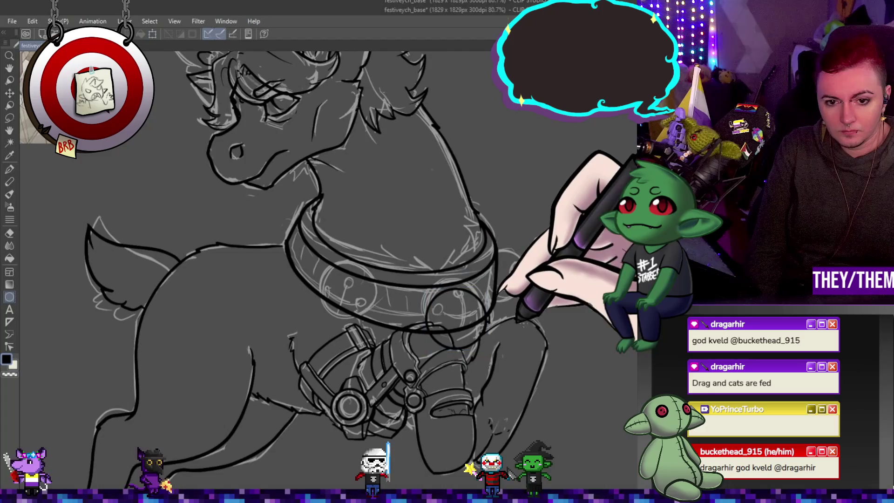
scroll(486, 295, "up", 1)
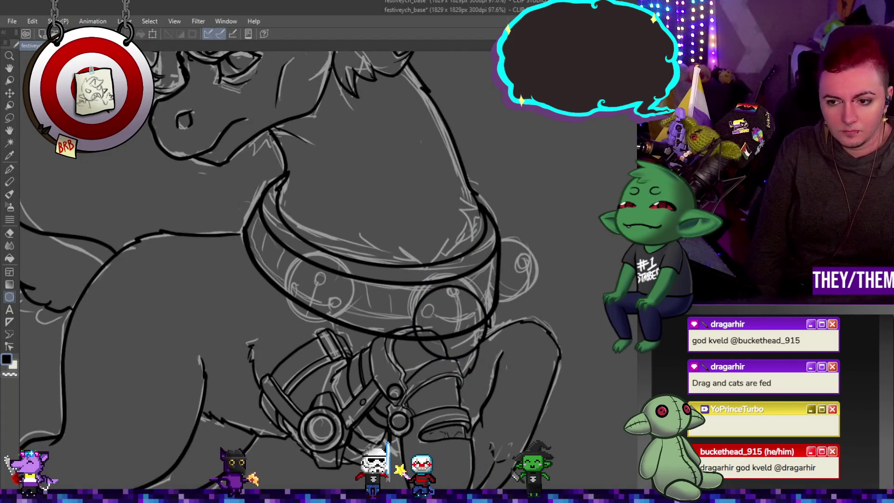
- Copy the bell circle and place a slightly smaller copy on the collar's right side
key("m")
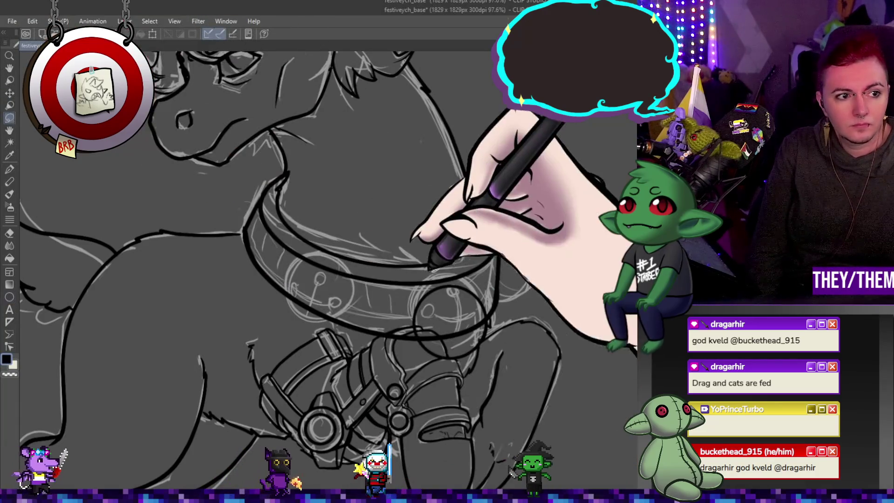
mouse_move(484, 278)
left_mouse_down()
mouse_move(410, 354)
mouse_move(484, 278)
left_mouse_up()
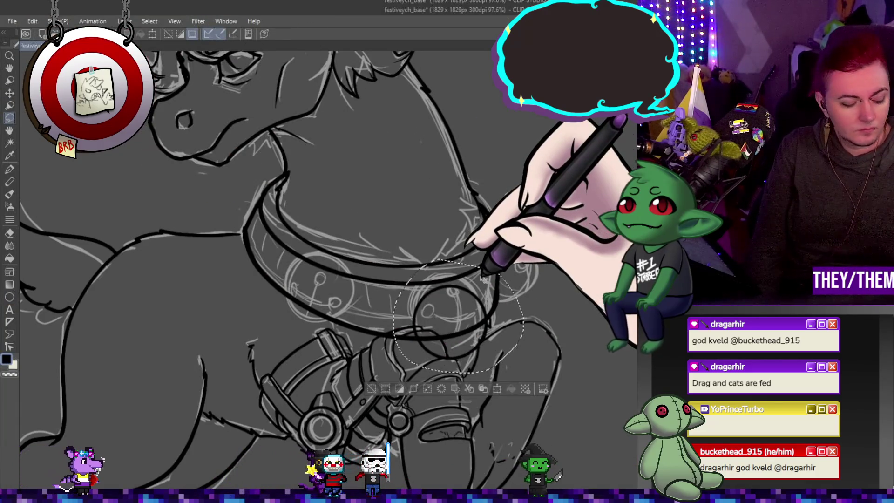
key("ctrl+c")
key("ctrl+v")
key("ctrl+t")
left_click_drag(449, 321, 527, 274)
left_click_drag(562, 236, 529, 265)
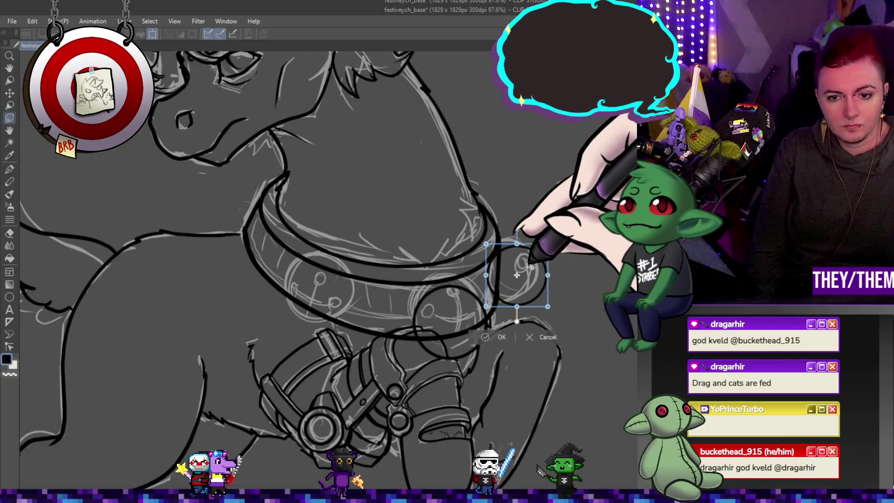
key("Return")
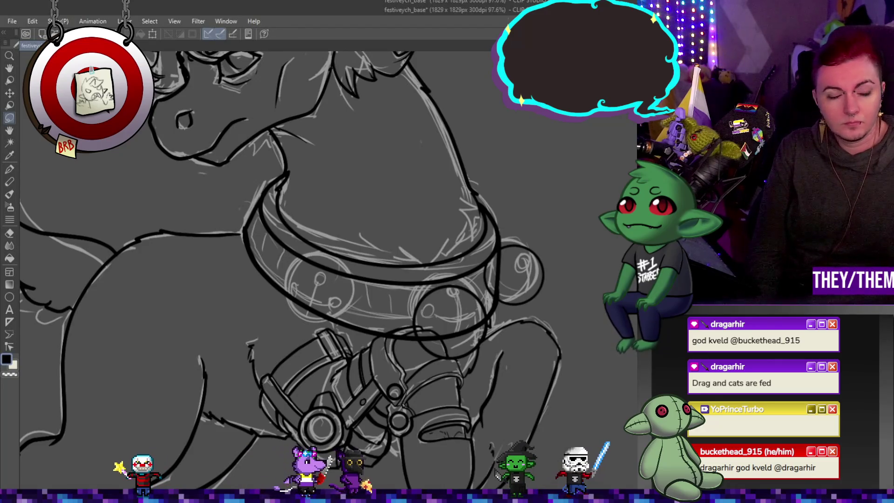
- Move the bold bell circle left along the collar and enlarge it
left_click_drag(514, 275, 333, 306)
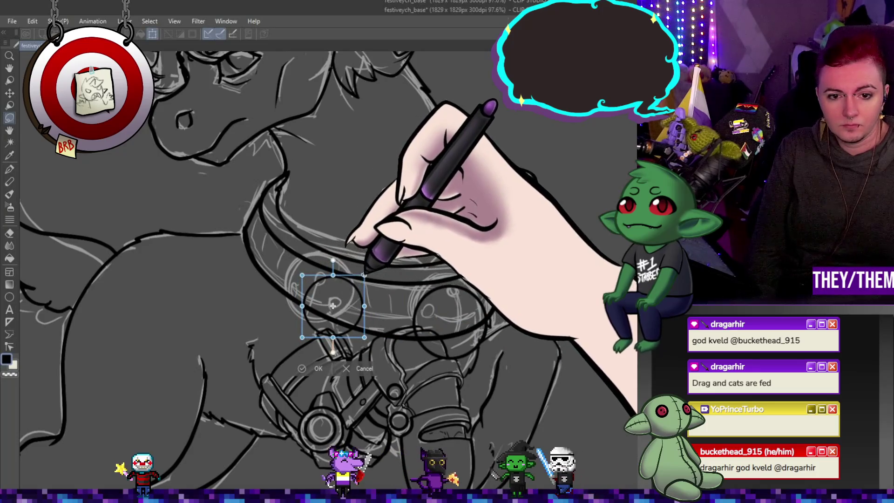
mouse_move(364, 275)
left_mouse_down()
mouse_move(373, 267)
mouse_move(360, 304)
mouse_move(369, 270)
mouse_move(387, 280)
mouse_move(384, 272)
mouse_move(357, 294)
mouse_move(359, 281)
left_mouse_up()
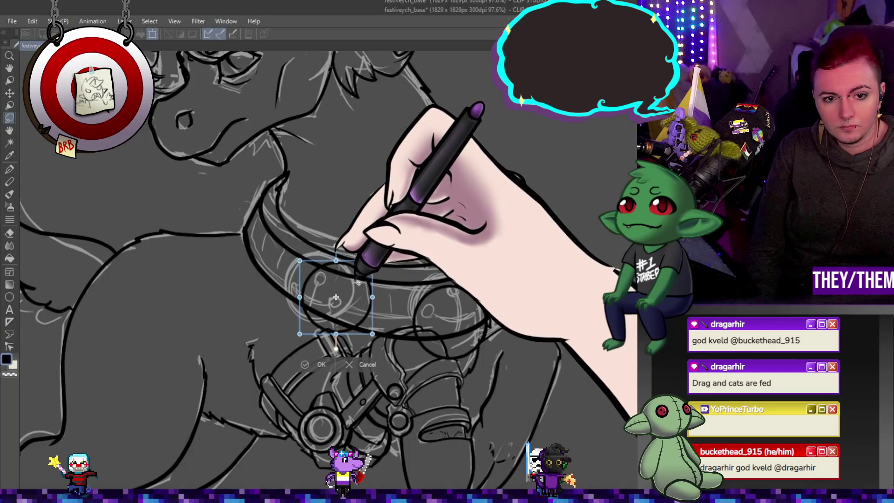
mouse_move(358, 286)
left_mouse_down()
mouse_move(378, 265)
mouse_move(377, 295)
left_mouse_up()
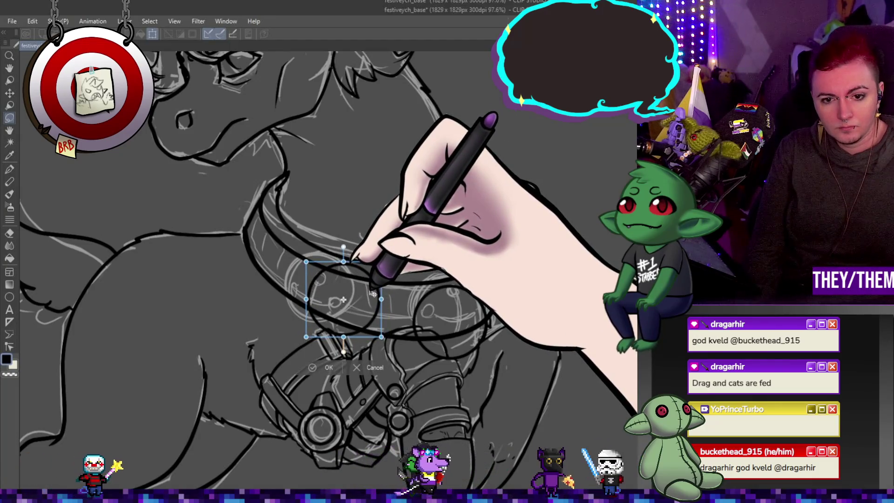
key("Return")
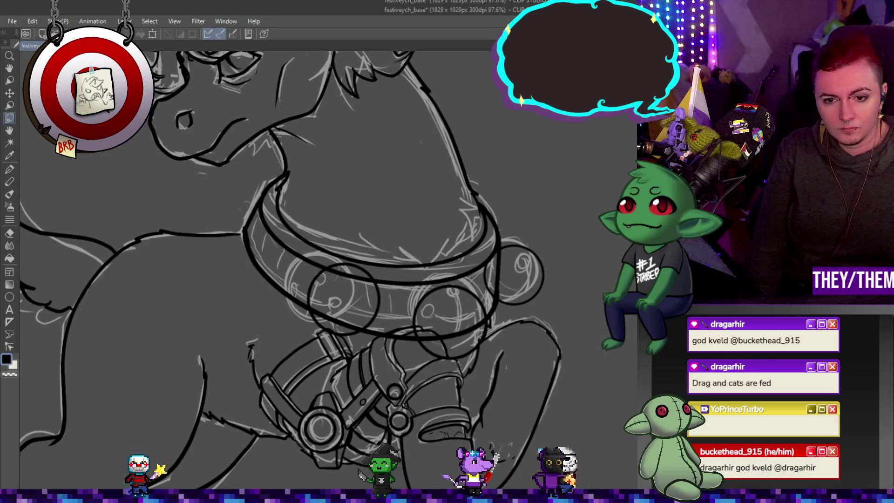
- Recheck the right bell circle's transform while zooming out to see more of the reindeer
key("ctrl+t")
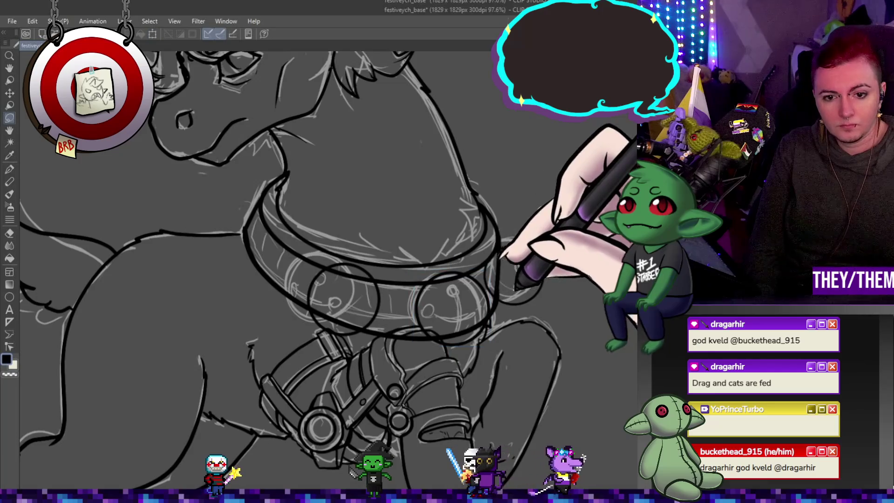
key("Return")
key("ctrl+minus")
scroll(405, 200, "up", 1)
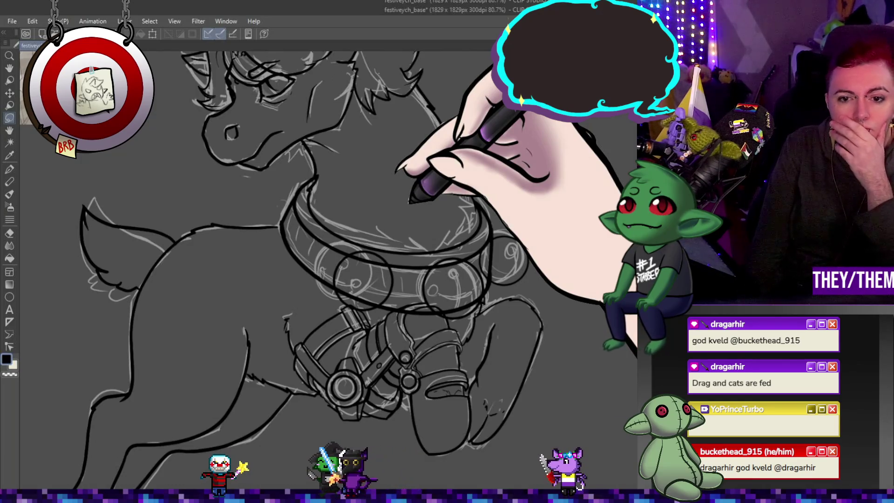
key("ctrl+t")
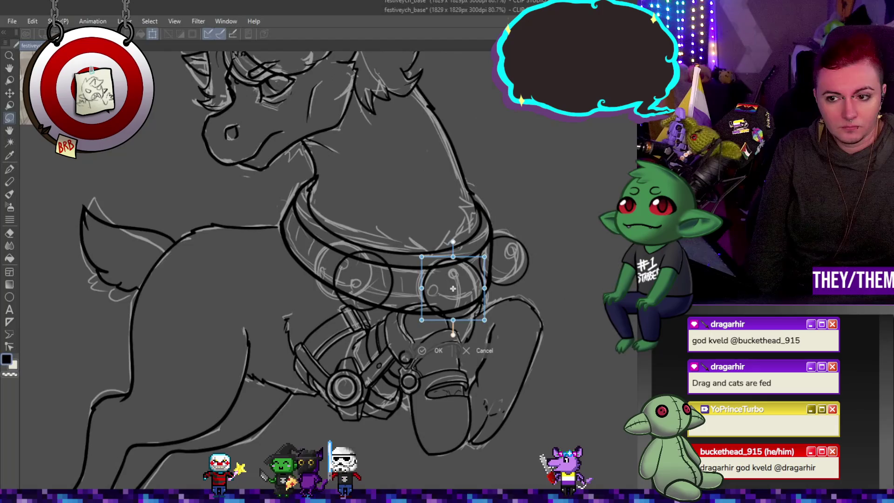
key("Return")
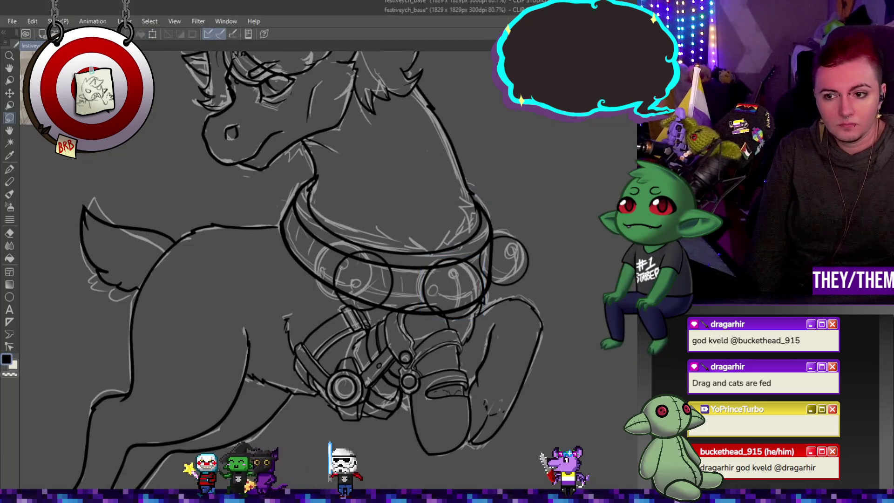
- Enlarge the right bell circle and shift it right, rechecking the left bell and small side circle
left_click_drag(326, 235, 323, 237)
key("ctrl+t")
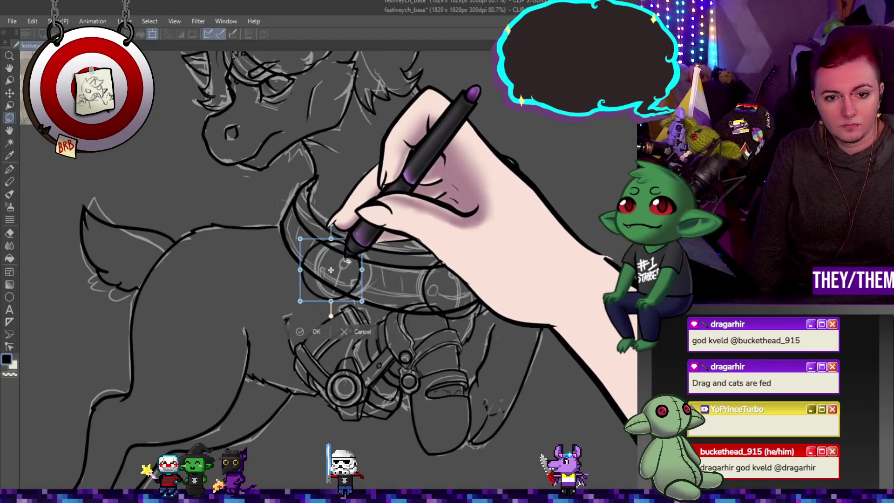
key("Return")
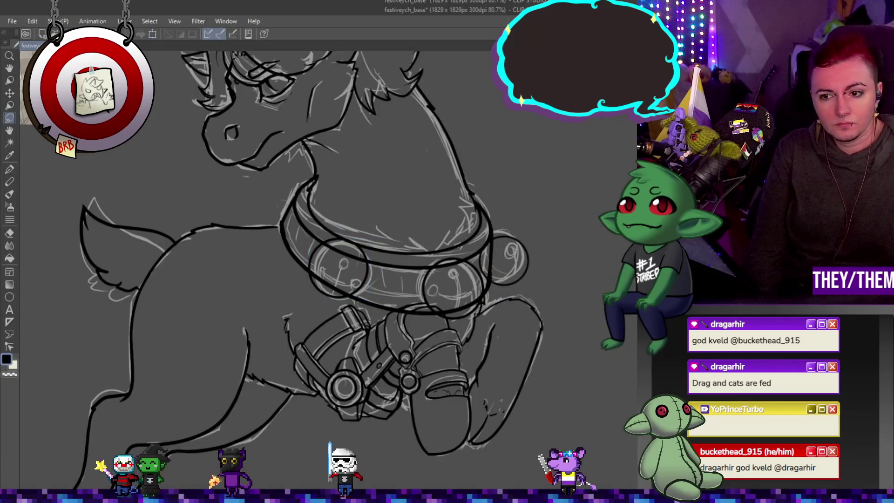
left_click_drag(442, 253, 440, 256)
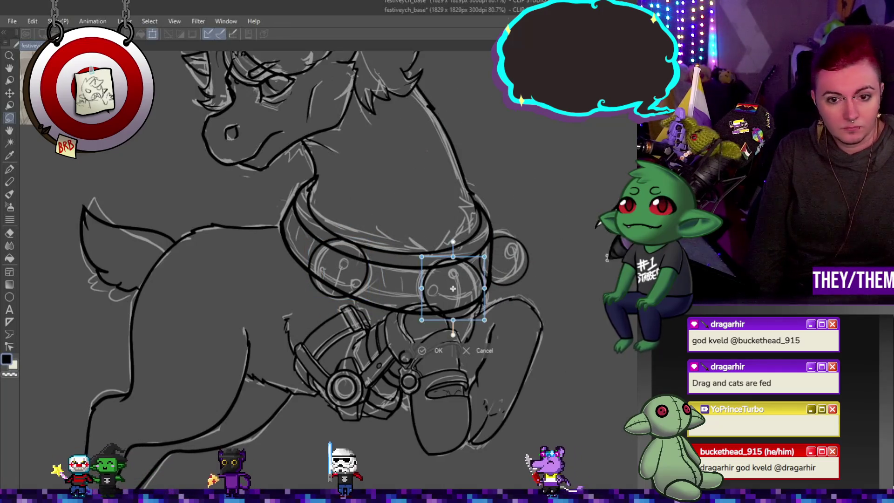
key("ctrl+t")
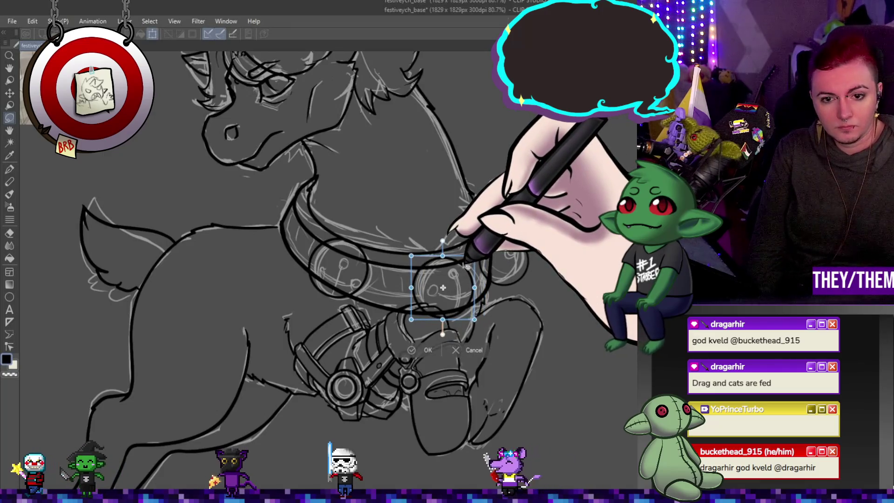
left_click_drag(465, 267, 467, 278)
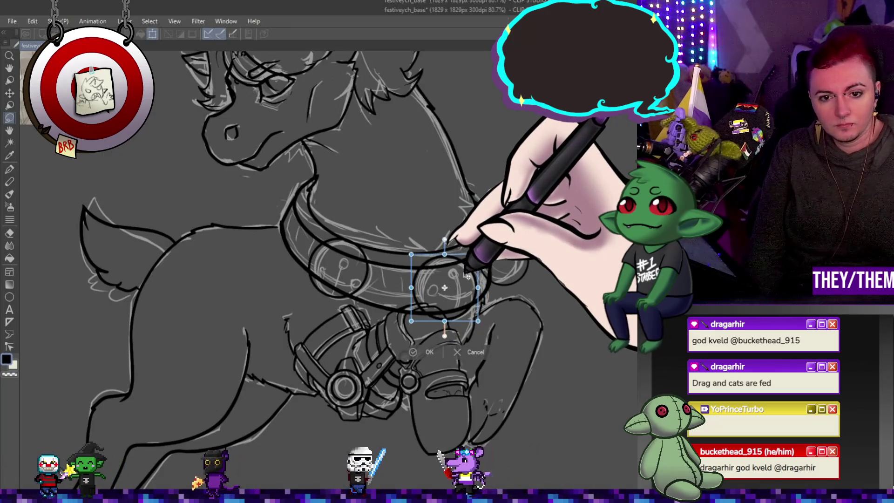
key("Return")
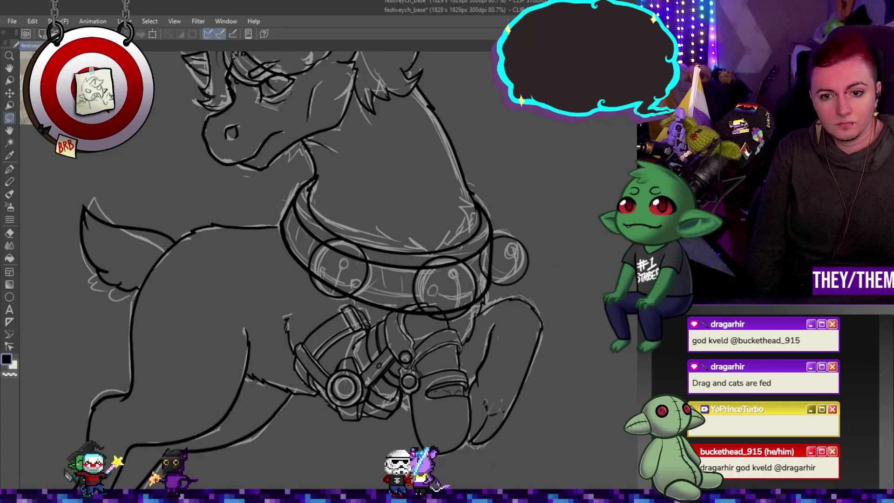
left_click_drag(496, 229, 494, 233)
key("ctrl+t")
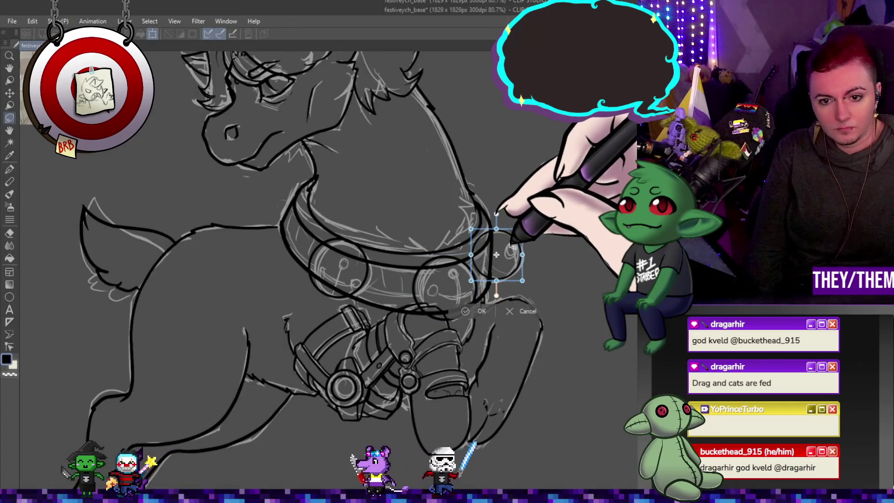
key("Return")
scroll(512, 270, "up", 2)
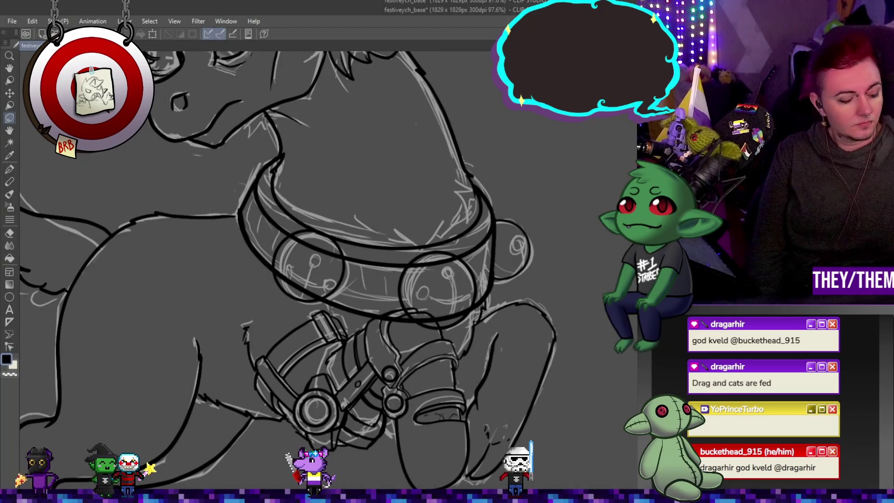
- Nudge the left bell circle slightly down and ink a short dark line beneath it
key("ctrl+t")
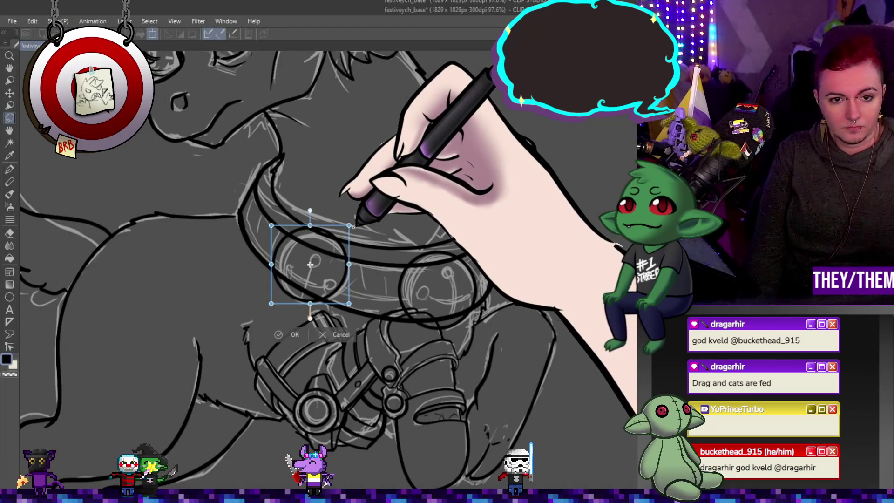
left_click_drag(344, 253, 343, 255)
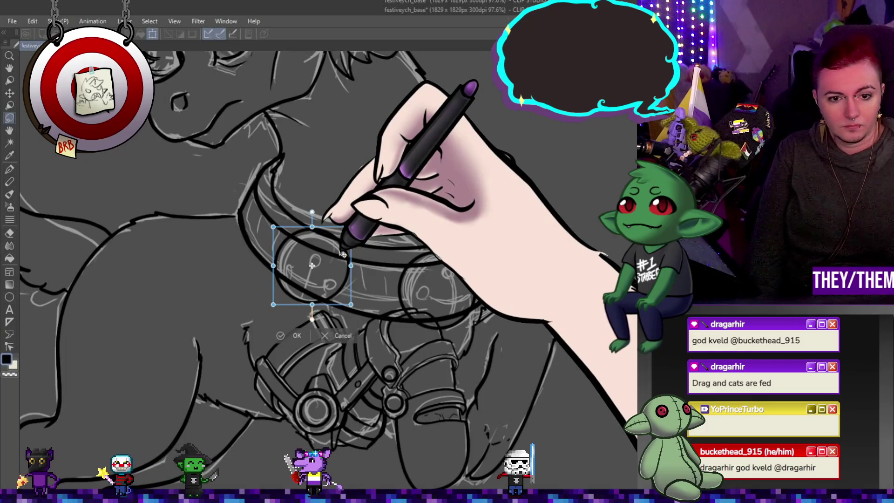
key("Return")
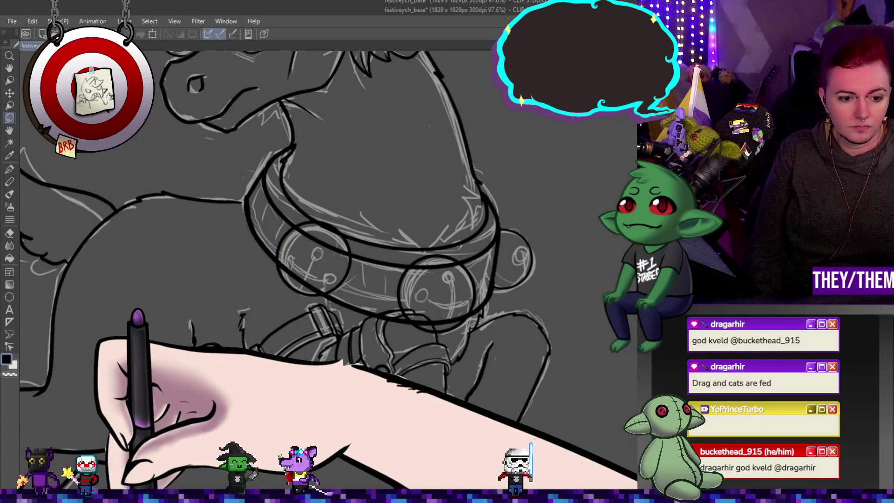
scroll(326, 270, "down", 1)
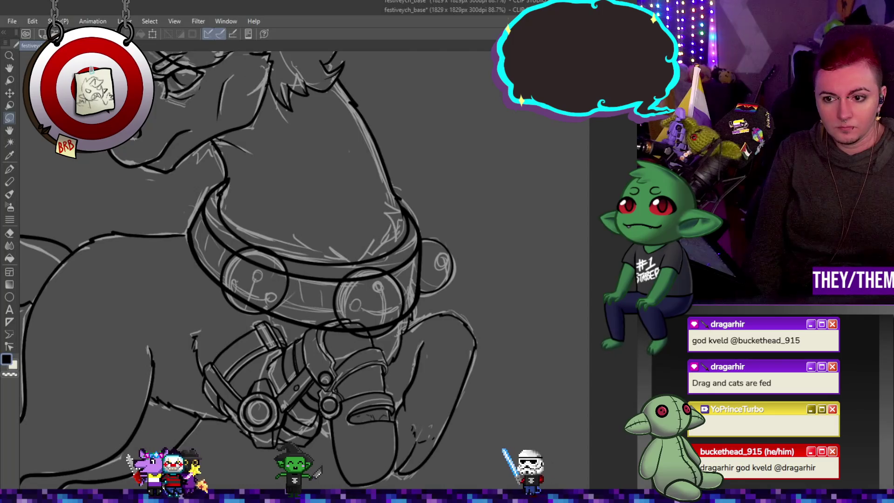
left_click_drag(242, 302, 255, 308)
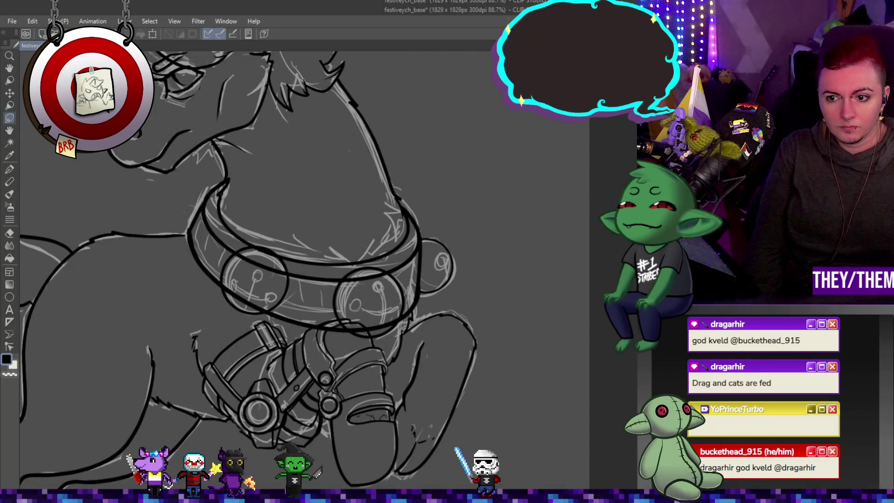
key("ctrl+plus")
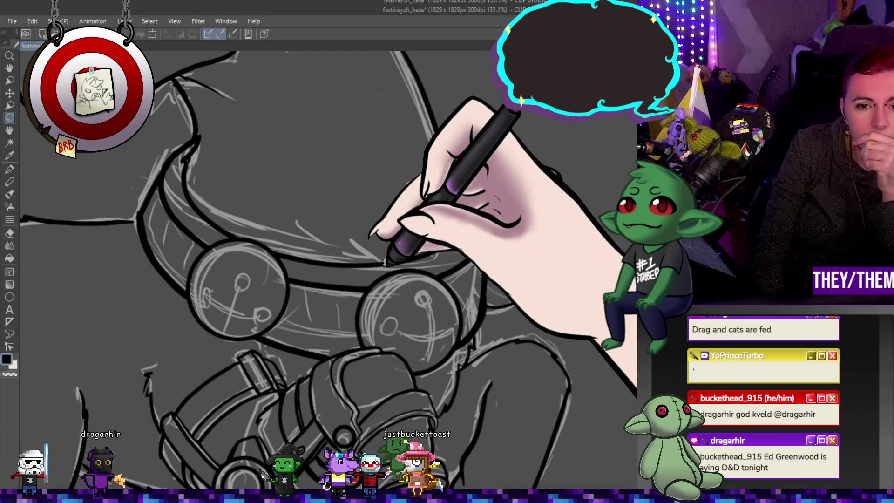
- Ink rough strokes along the reindeer's body outline with the pen
scroll(359, 256, "down", 3)
scroll(187, 280, "up", 2)
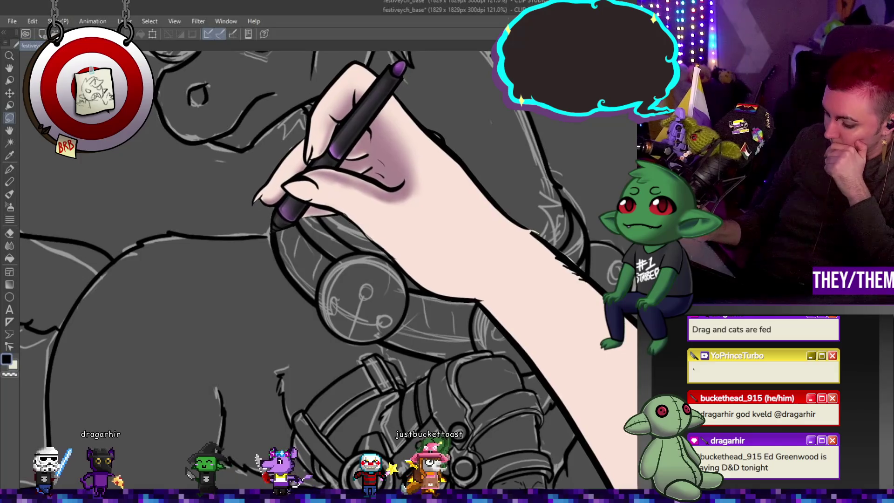
key("p")
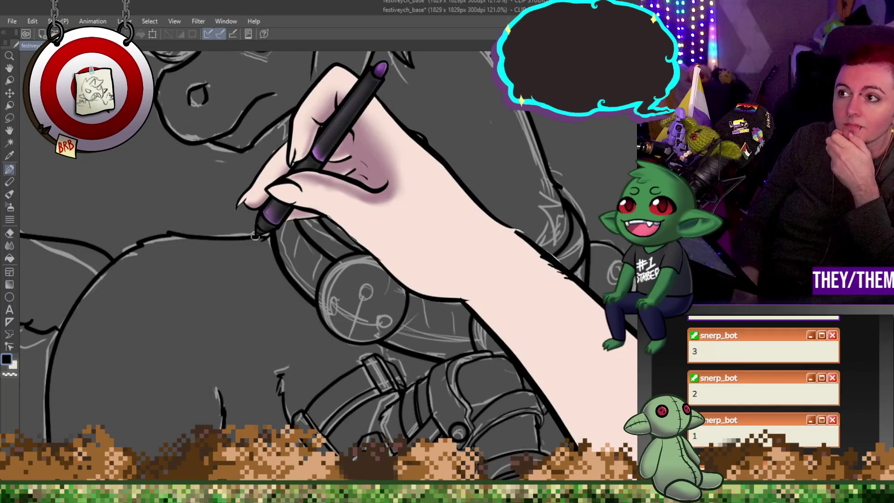
scroll(168, 119, "down", 6)
scroll(374, 183, "up", 3)
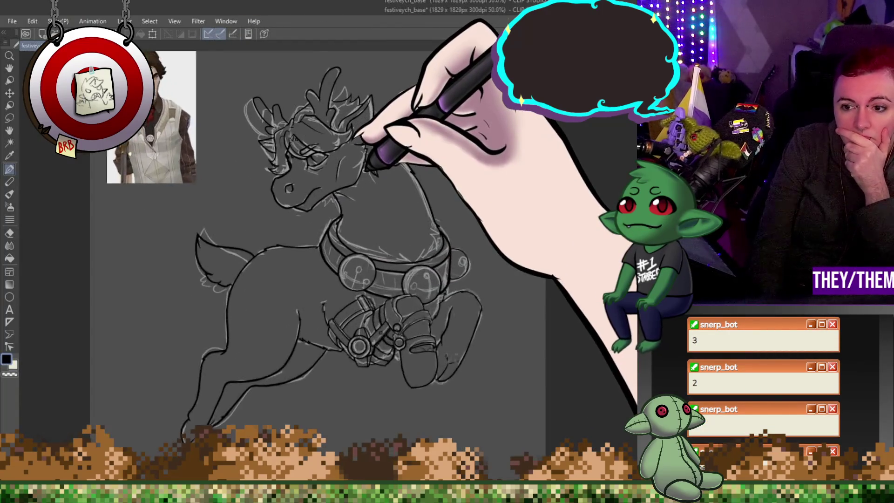
scroll(374, 183, "up", 1)
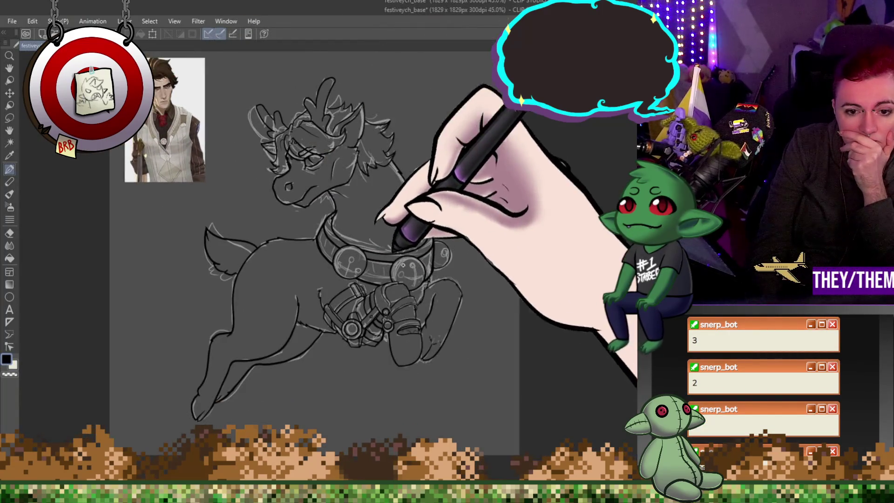
scroll(426, 358, "up", 6)
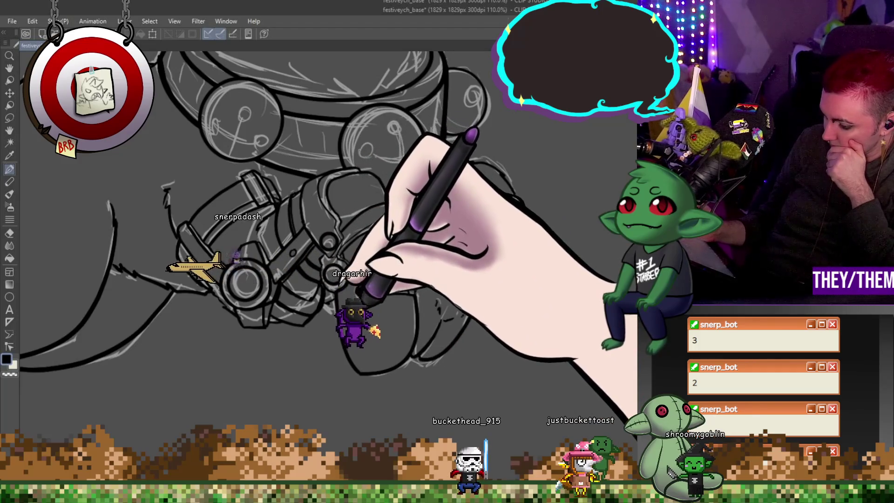
scroll(420, 287, "down", 6)
scroll(410, 177, "up", 4)
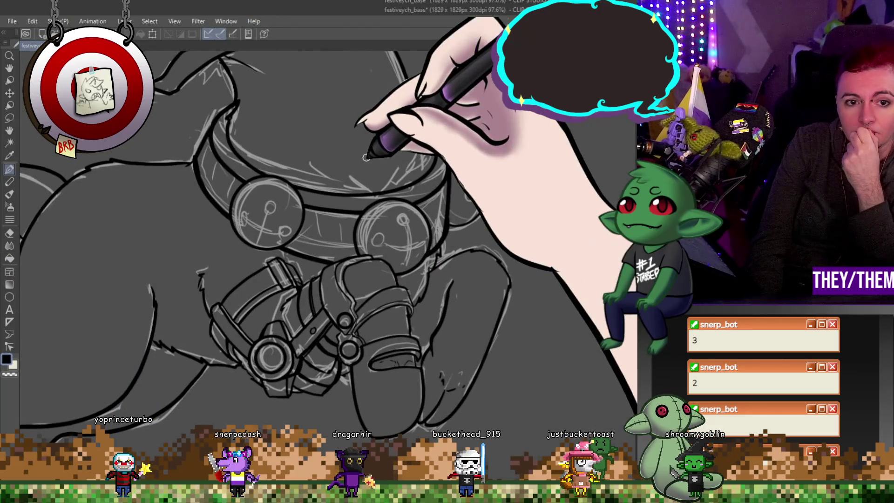
scroll(456, 151, "down", 4)
scroll(445, 153, "up", 2)
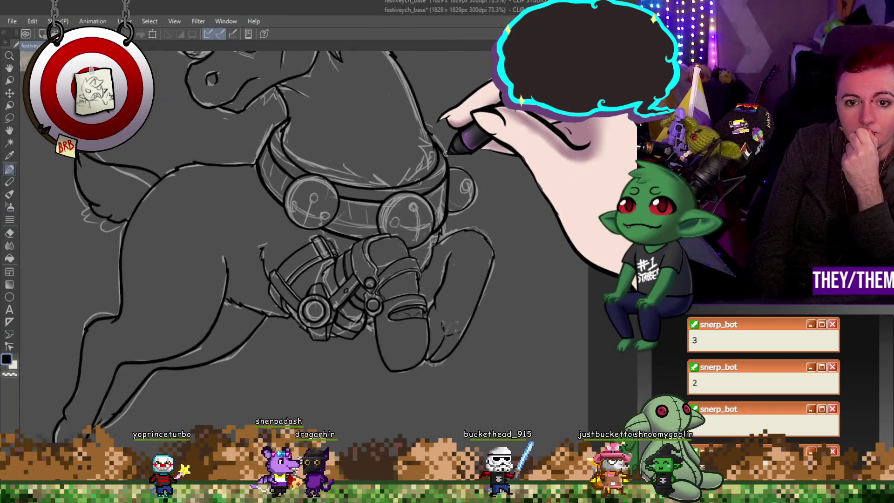
scroll(446, 153, "up", 3)
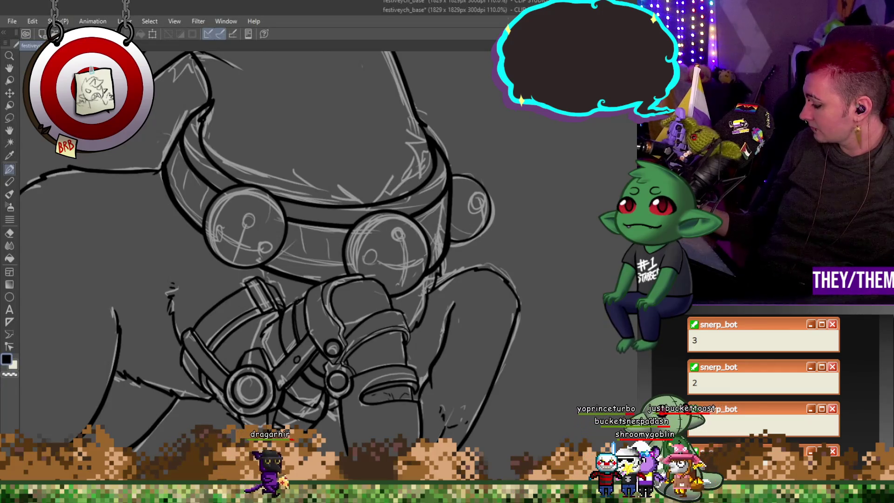
- Undo the stray ink strokes along the body outline
key("ctrl+z")
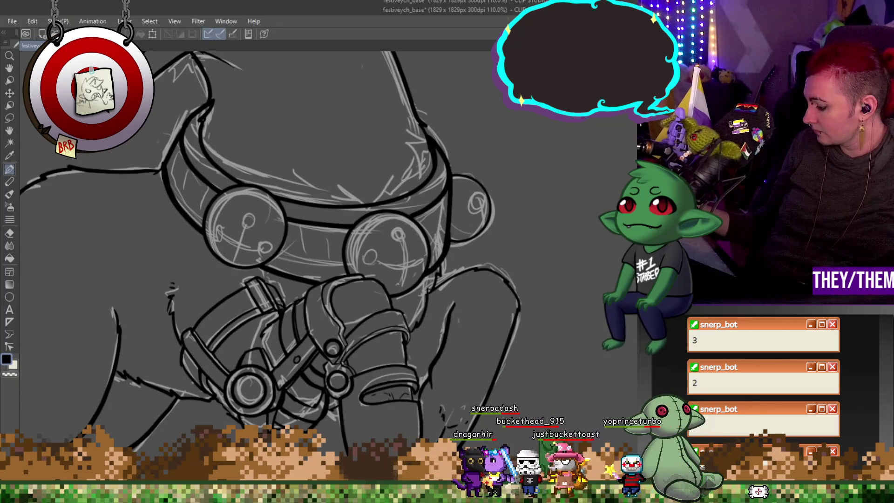
scroll(270, 257, "up", 5)
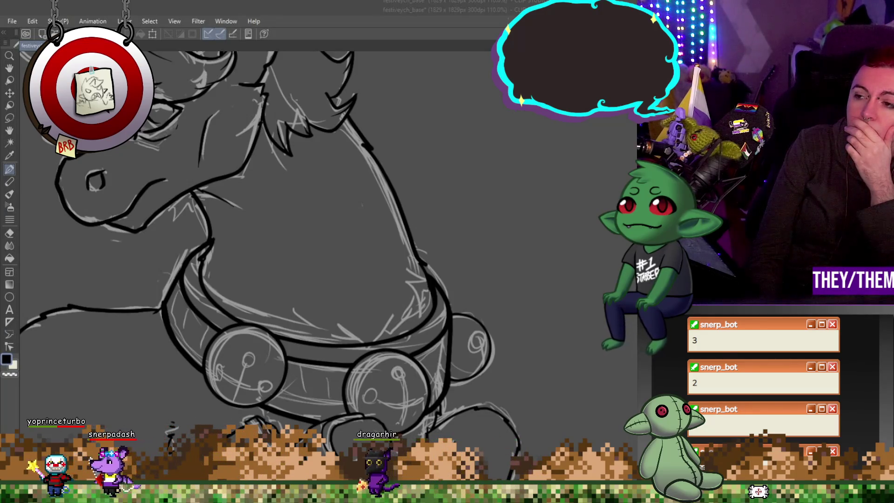
scroll(239, 292, "up", 2)
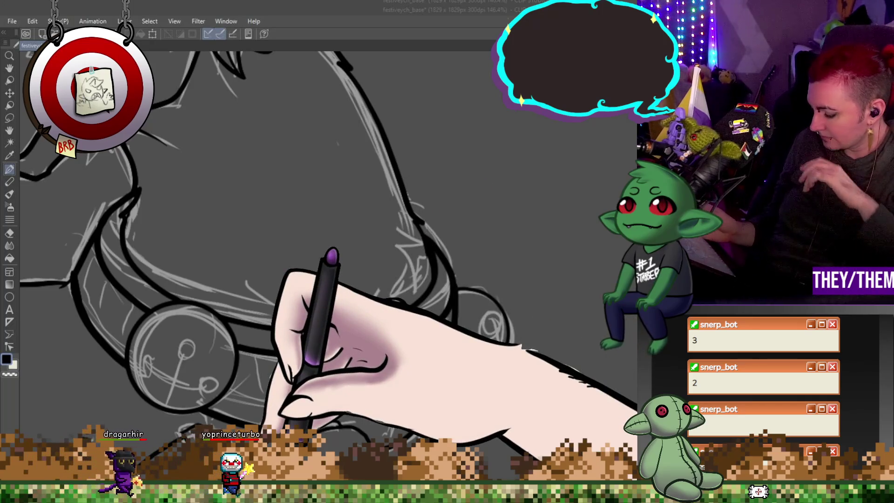
- Draw bold ellipse circles over the collar bells, moving the left and far-right ones into place
key("u")
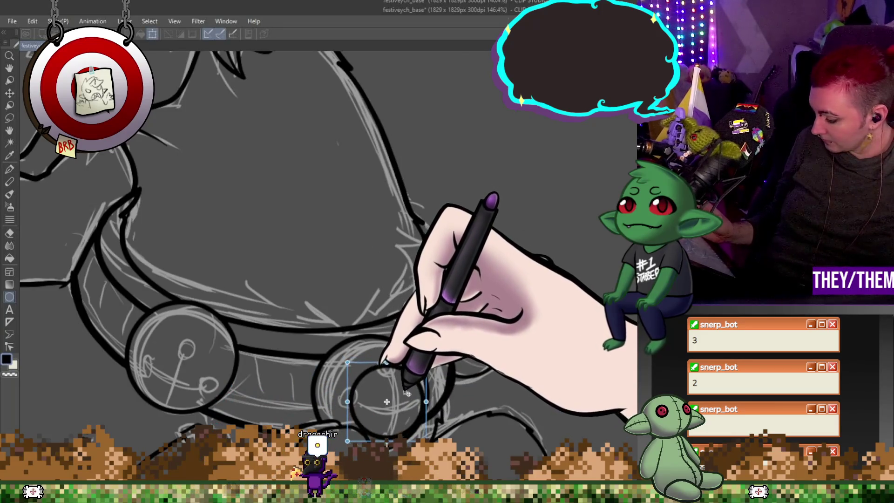
left_click_drag(407, 392, 418, 393)
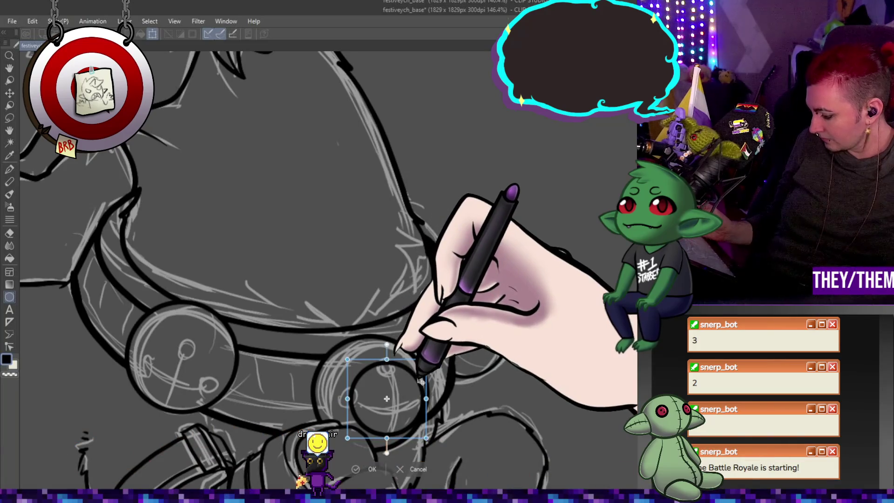
key("Return")
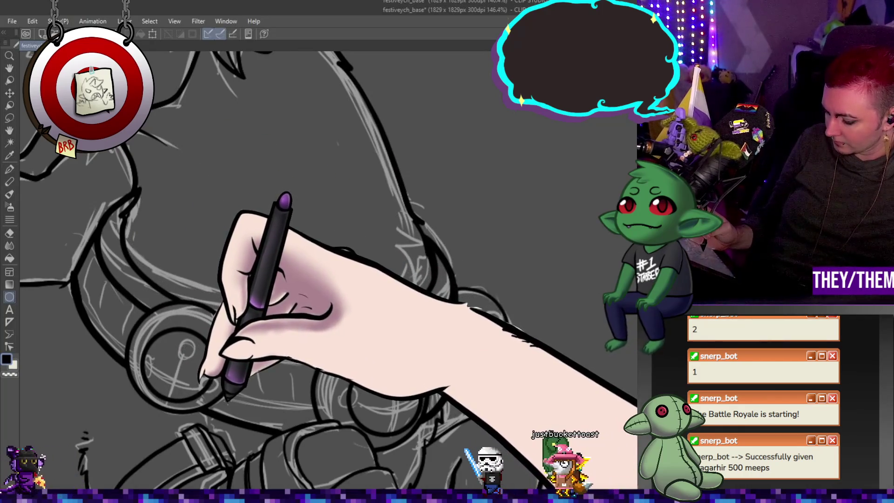
key("ctrl+t")
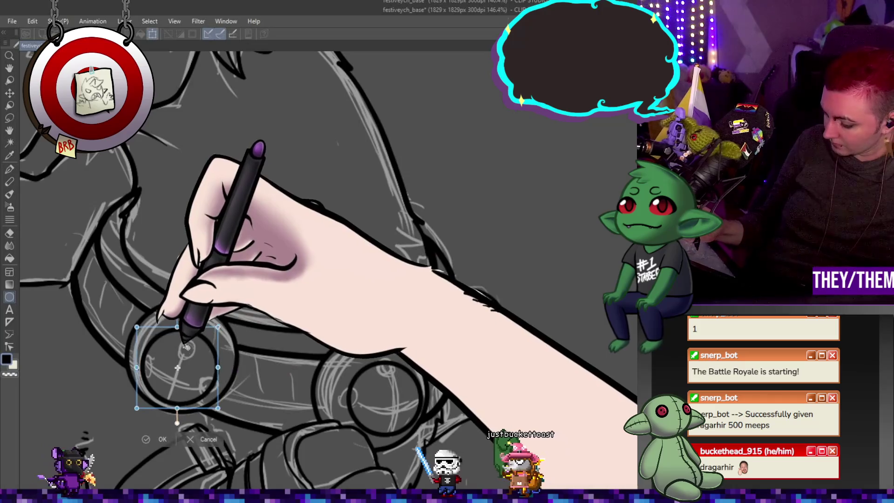
mouse_move(179, 358)
left_mouse_down()
mouse_move(192, 343)
mouse_move(205, 356)
left_mouse_up()
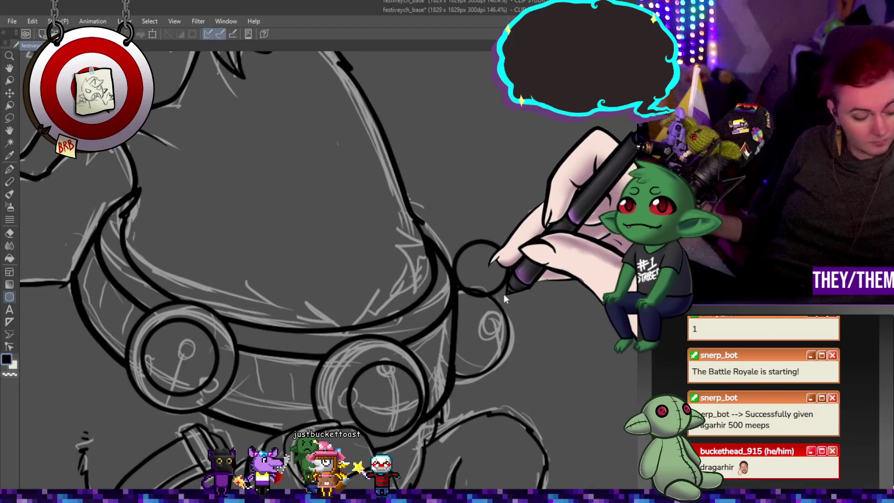
key("ctrl+t")
mouse_move(488, 245)
left_mouse_down()
mouse_move(499, 309)
mouse_move(495, 294)
mouse_move(518, 317)
mouse_move(509, 309)
left_mouse_up()
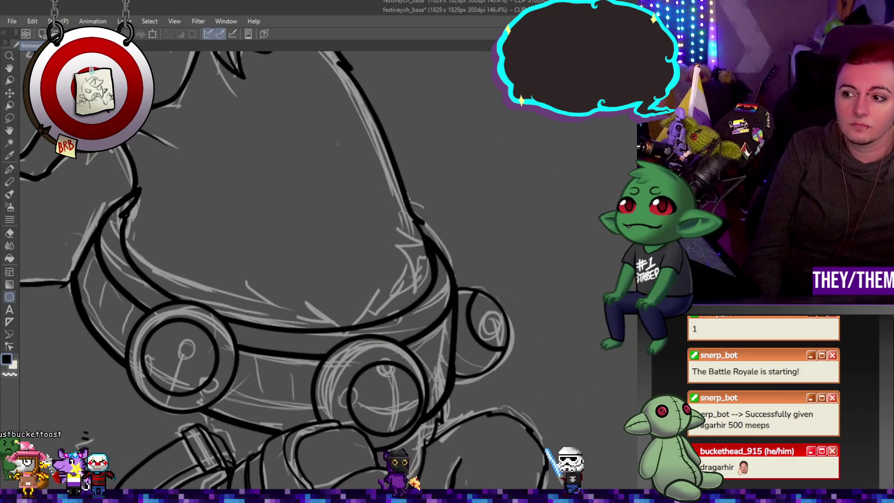
key("ctrl+plus")
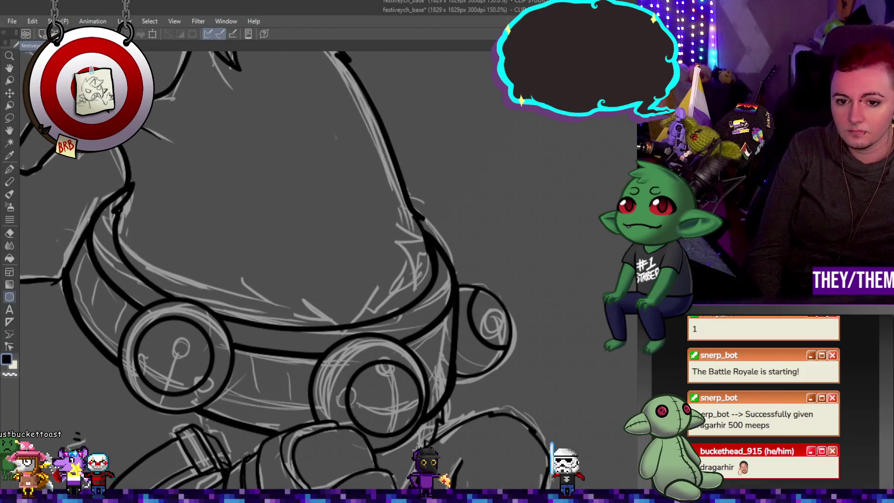
key("ctrl+minus")
key("ctrl+minus")
key("ctrl+minus")
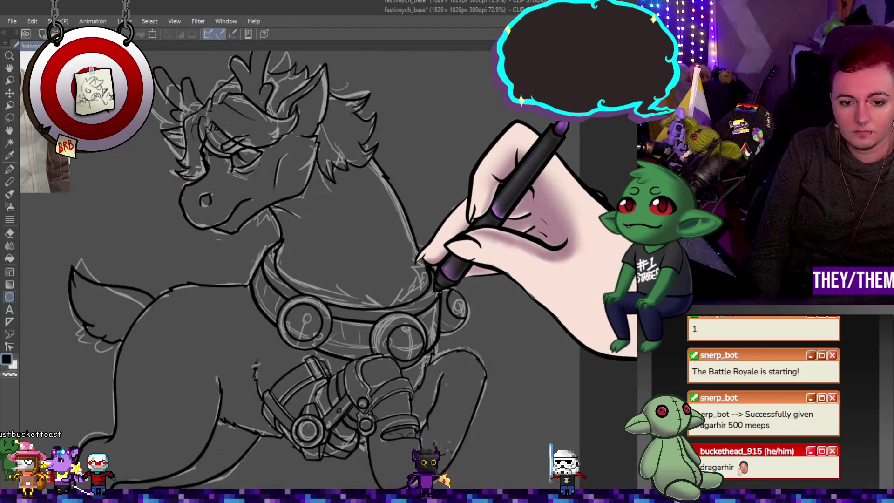
scroll(424, 298, "up", 5)
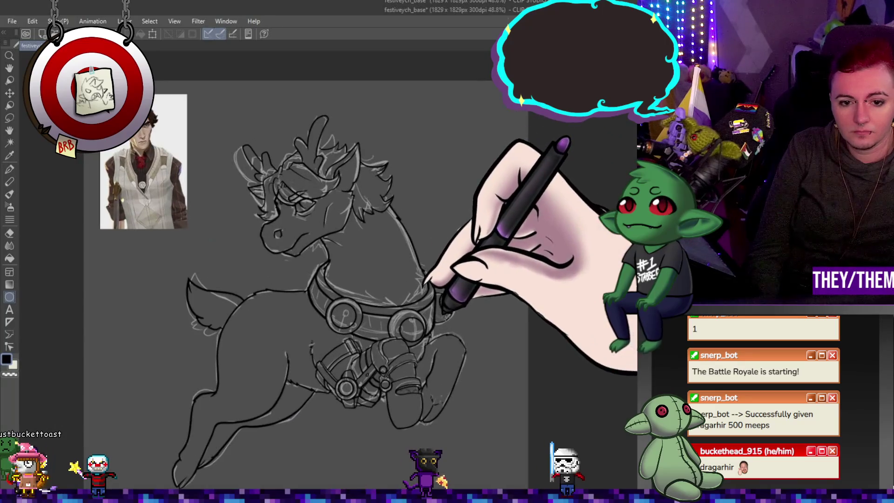
scroll(424, 298, "up", 3)
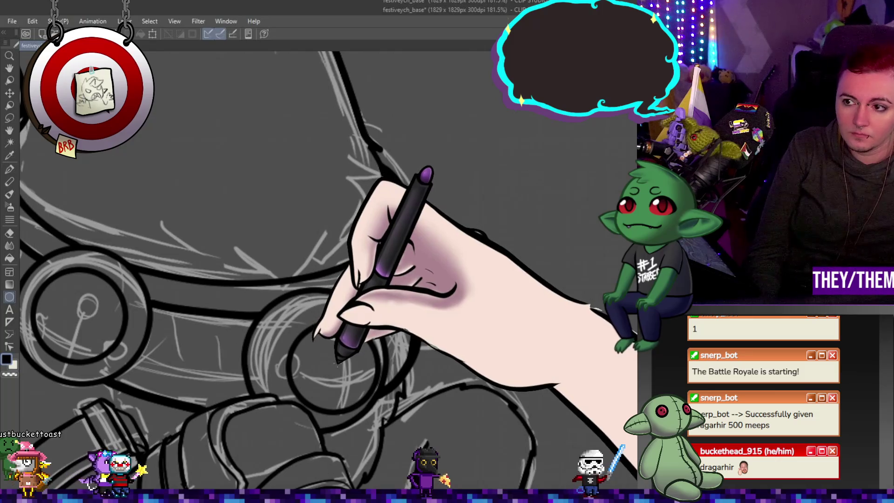
scroll(303, 356, "up", 1)
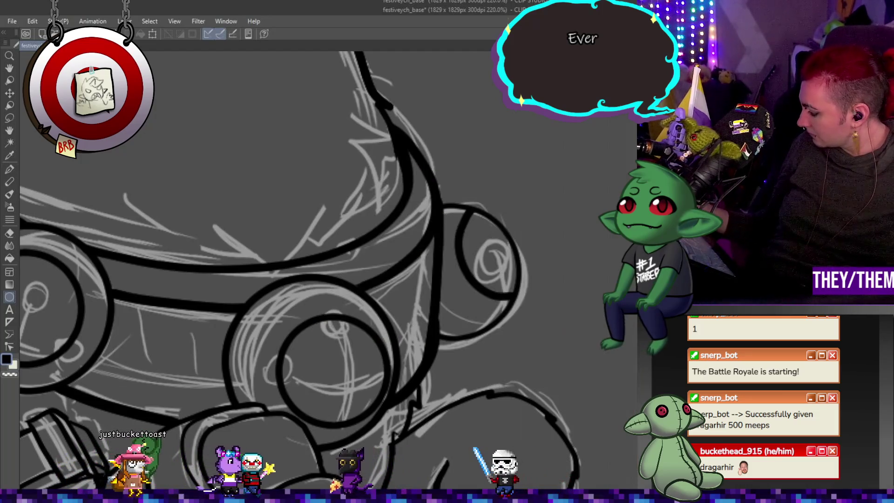
- Rotate the canvas and ink ridged rims and a smaller inner ring on the left collar bell
left_click(9, 169)
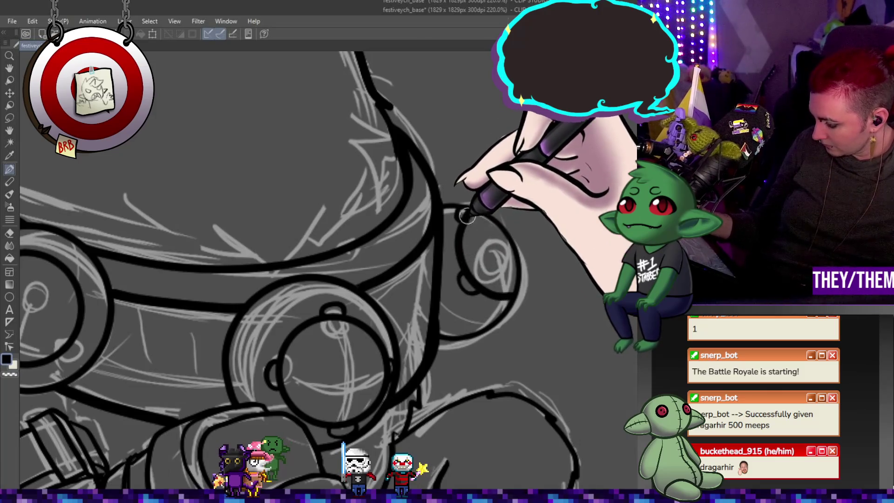
left_click_drag(529, 484, 412, 445)
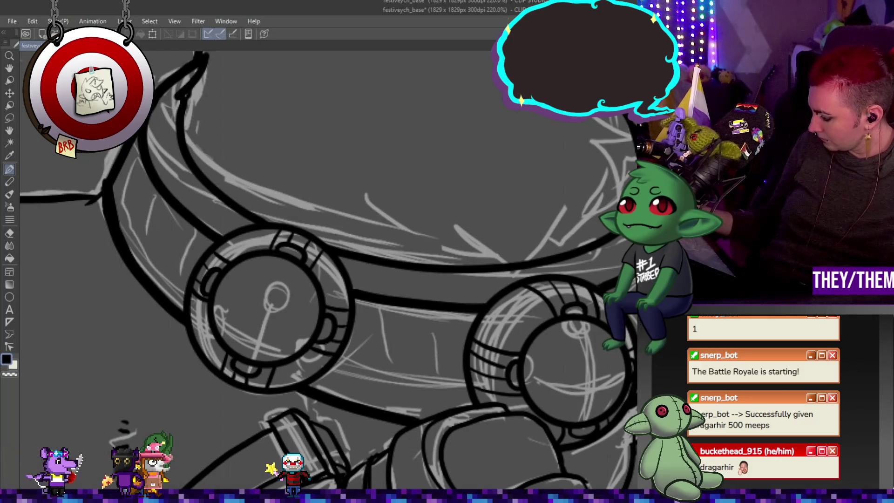
scroll(259, 220, "down", 1)
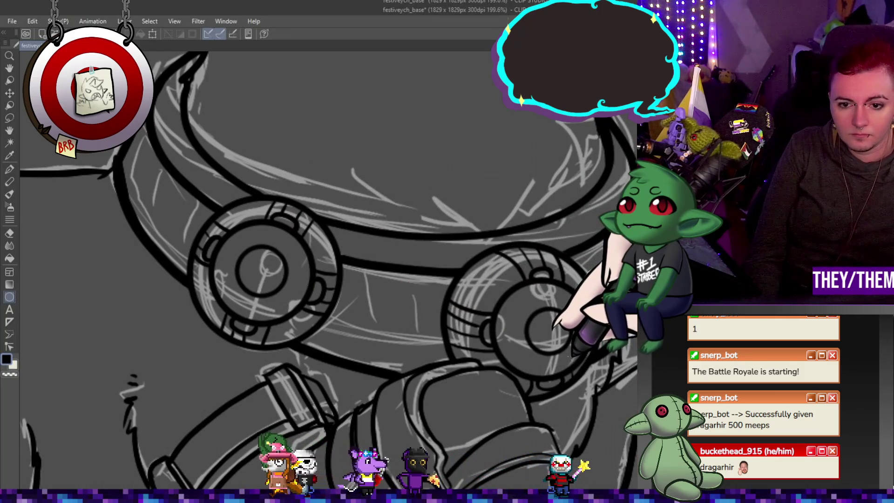
key("ctrl+t")
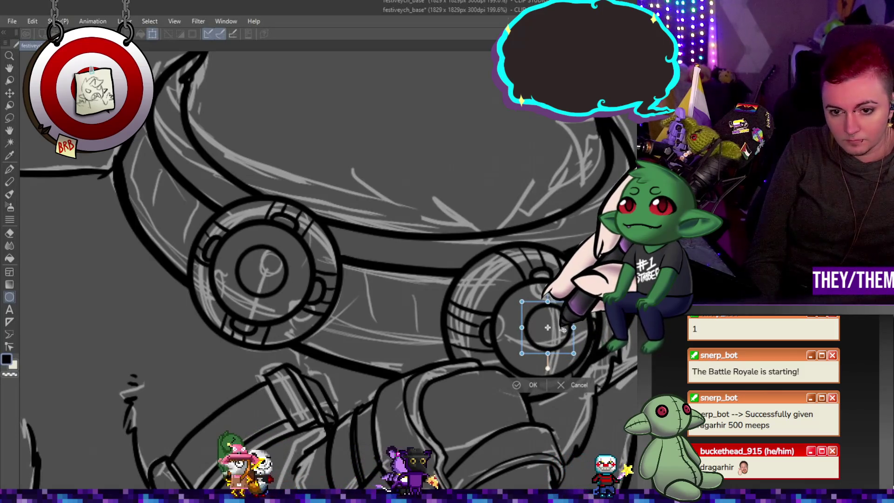
- Place and commit the right bell's inner circle, then delete the stray small circle above it
left_click_drag(563, 329, 563, 331)
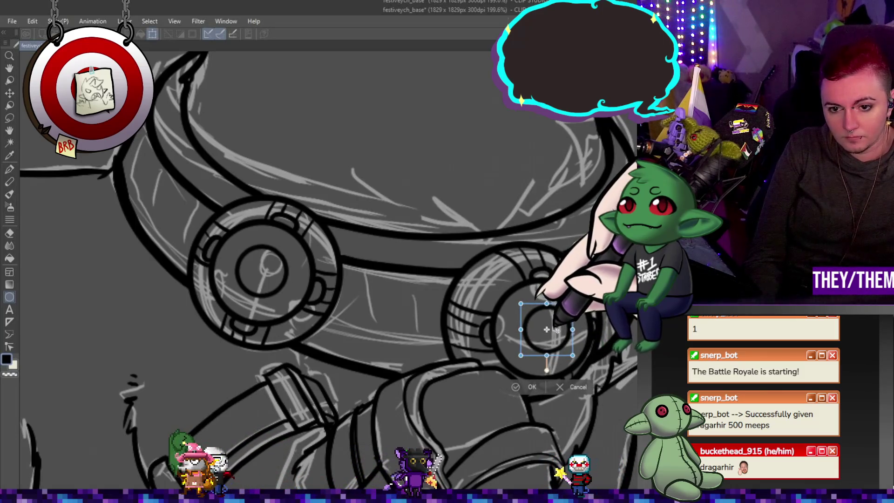
key("Return")
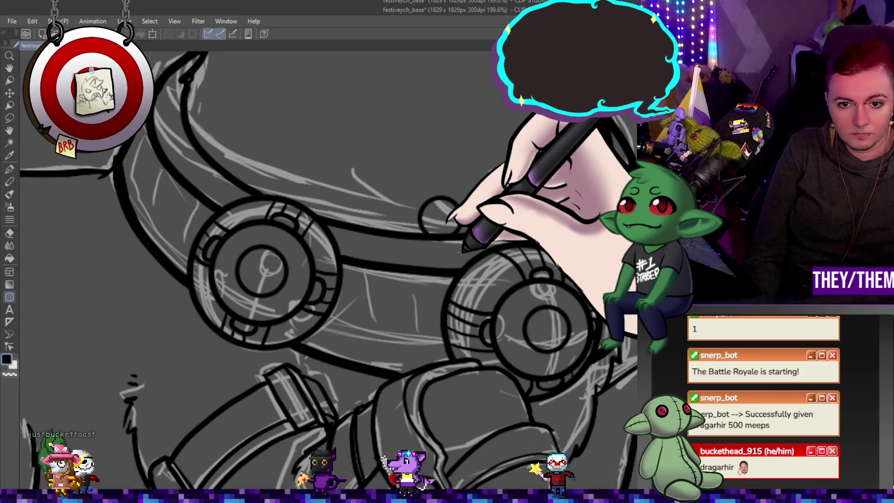
key("ctrl+t")
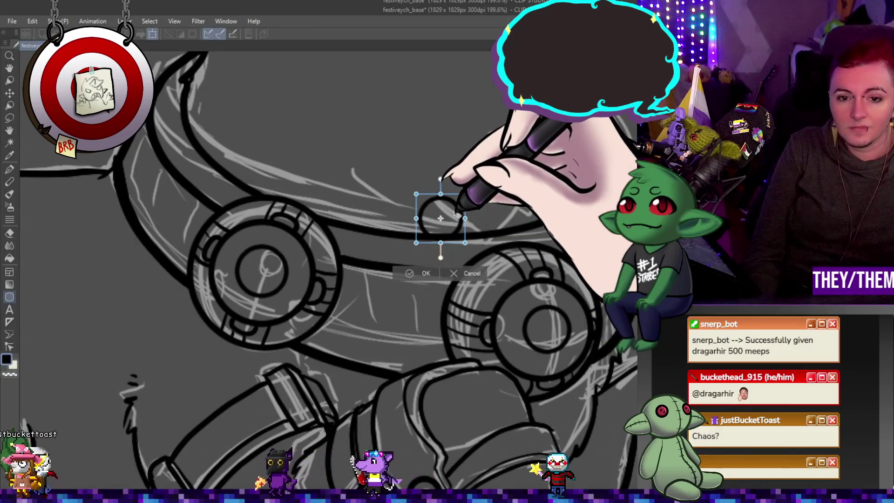
key("Delete")
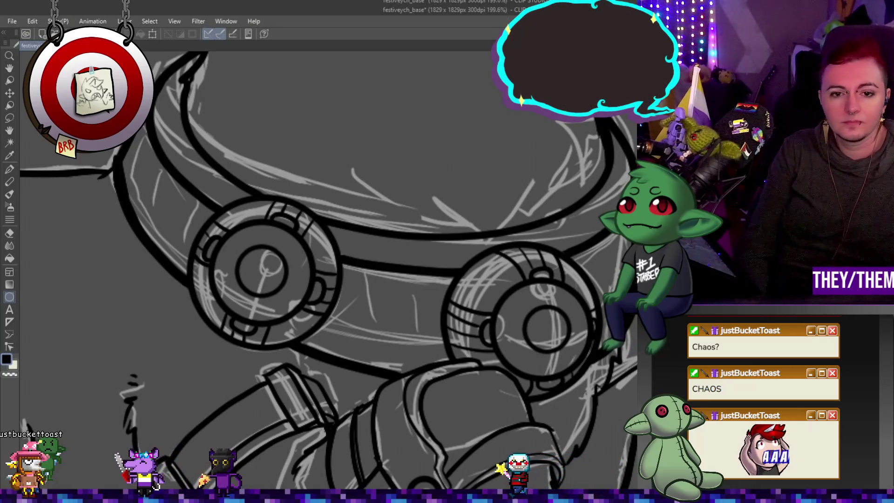
scroll(568, 234, "down", 5)
scroll(577, 225, "up", 4)
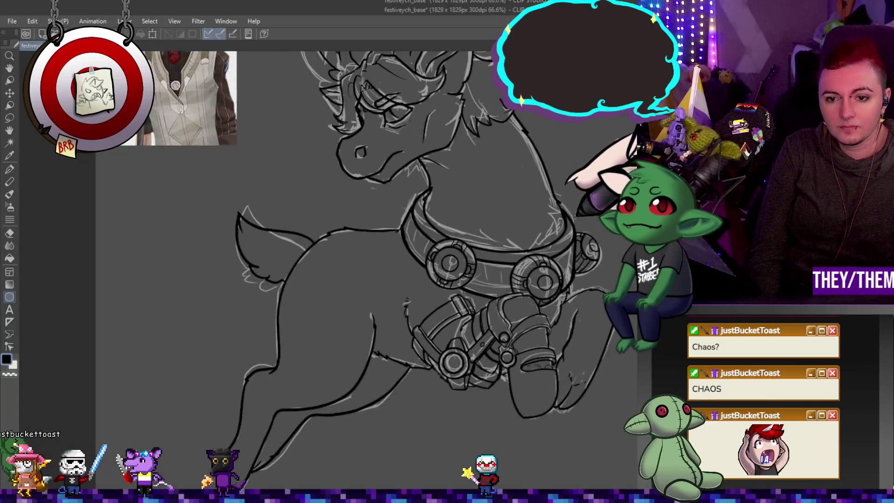
scroll(578, 226, "down", 2)
scroll(578, 226, "up", 2)
scroll(559, 254, "up", 2)
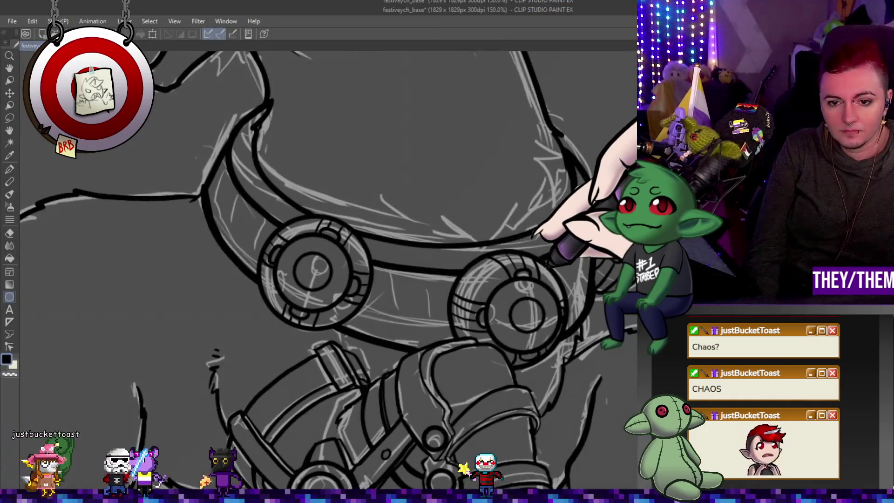
scroll(559, 254, "down", 4)
scroll(559, 253, "up", 6)
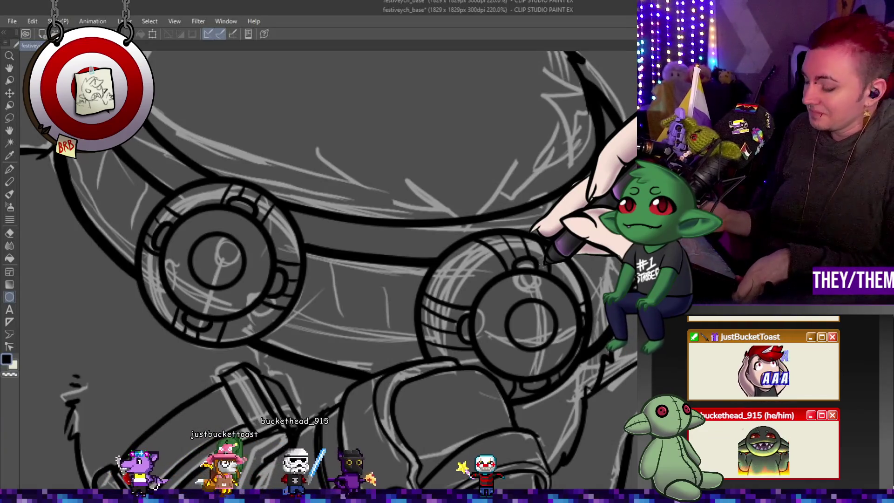
key("p")
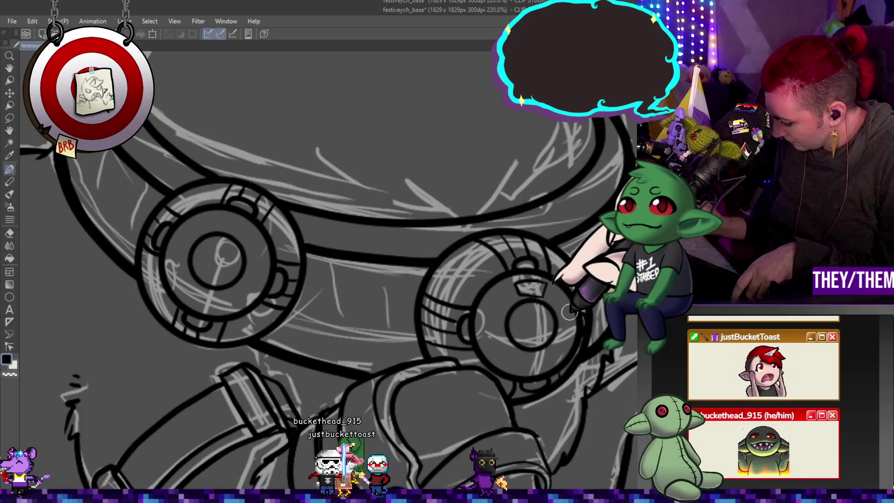
- Ink two small slots on the right bell and draw its clean inner circle
left_click_drag(571, 316, 569, 319)
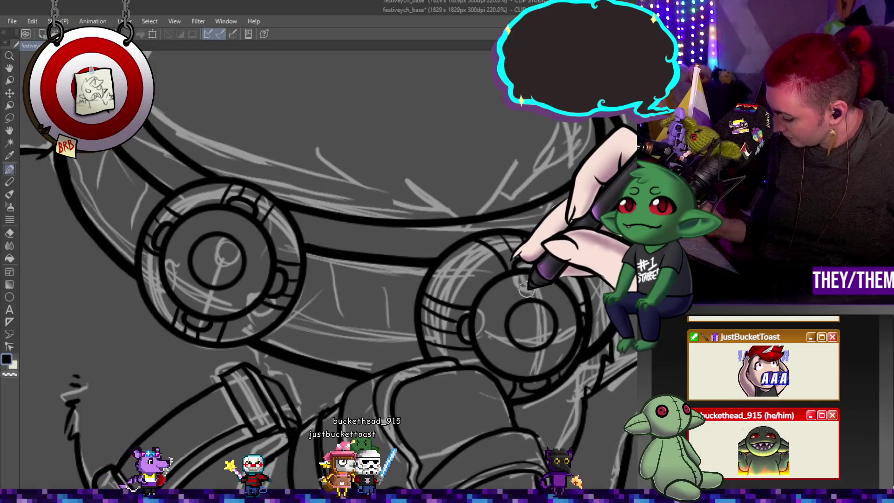
left_click_drag(517, 266, 531, 265)
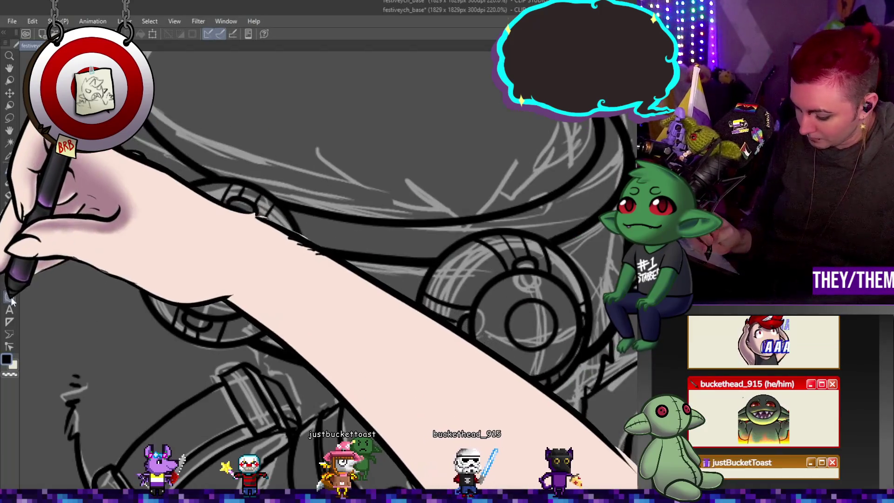
left_click(10, 297)
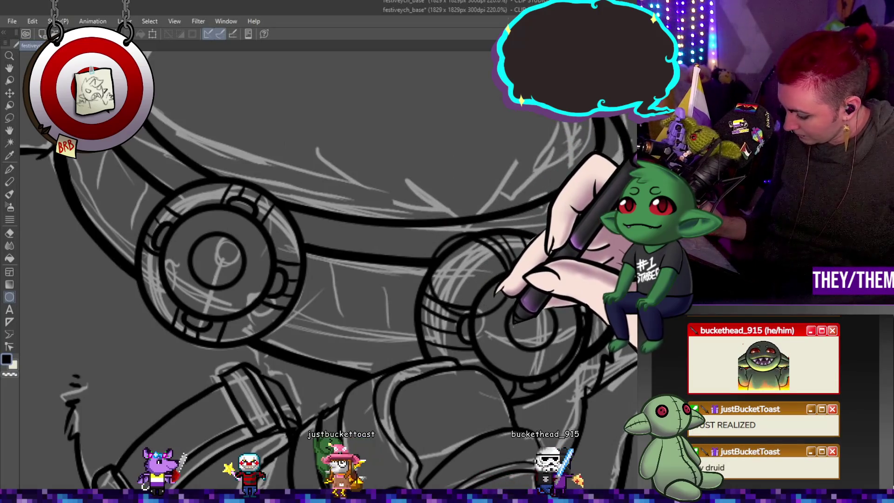
left_click_drag(486, 278, 577, 368)
left_click_drag(577, 278, 558, 299)
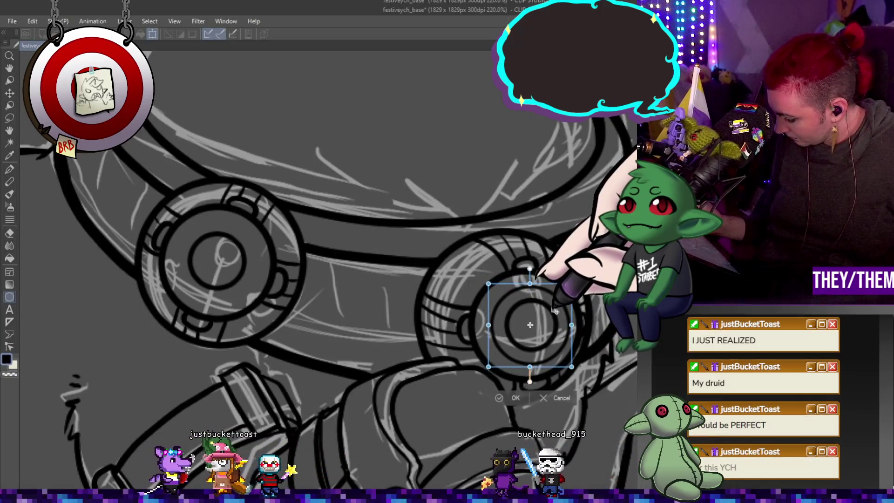
key("Return")
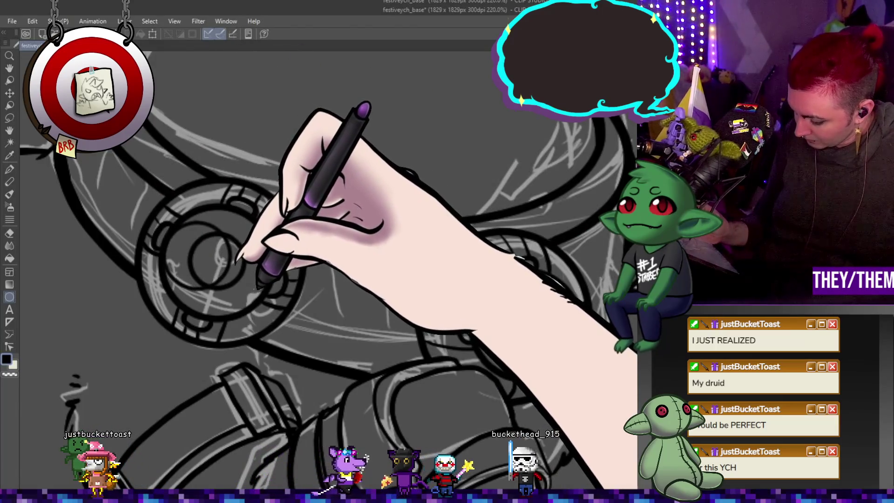
- Draw the left bell's inner circle, then zoom out to review the clean line art
mouse_move(168, 222)
left_mouse_down()
mouse_move(245, 280)
mouse_move(249, 305)
mouse_move(266, 308)
left_mouse_up()
left_click_drag(234, 273, 243, 273)
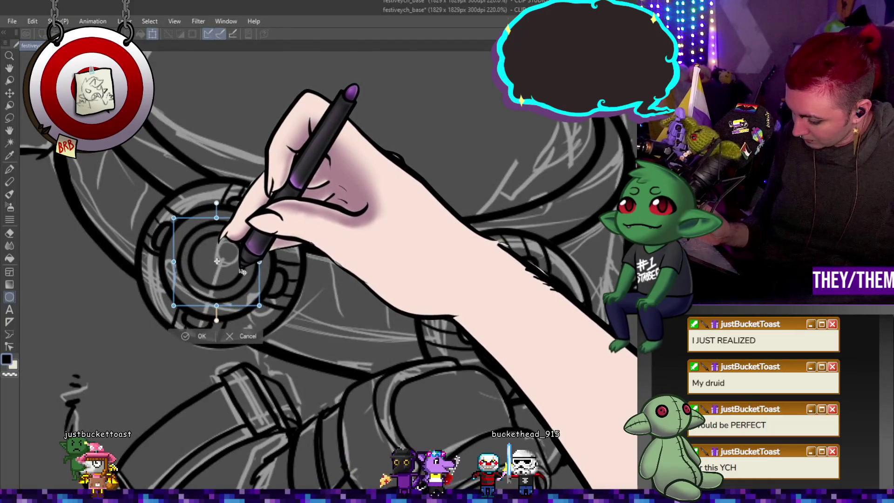
key("Return")
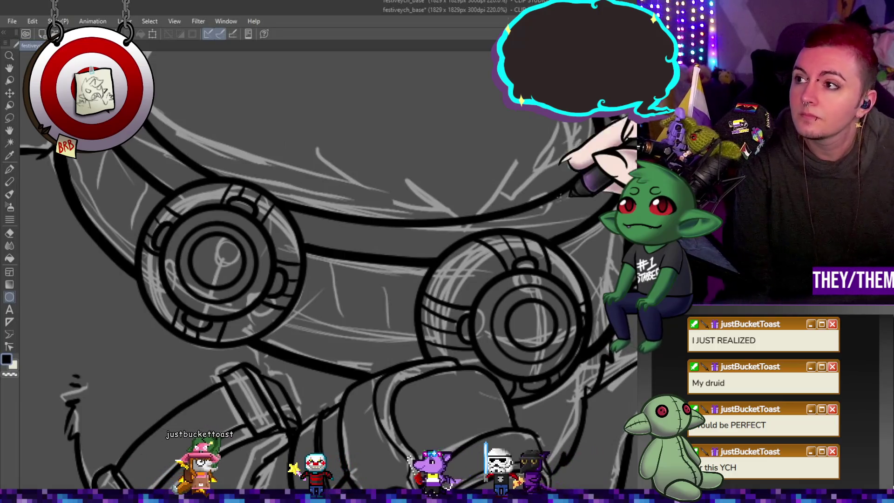
key("ctrl+minus")
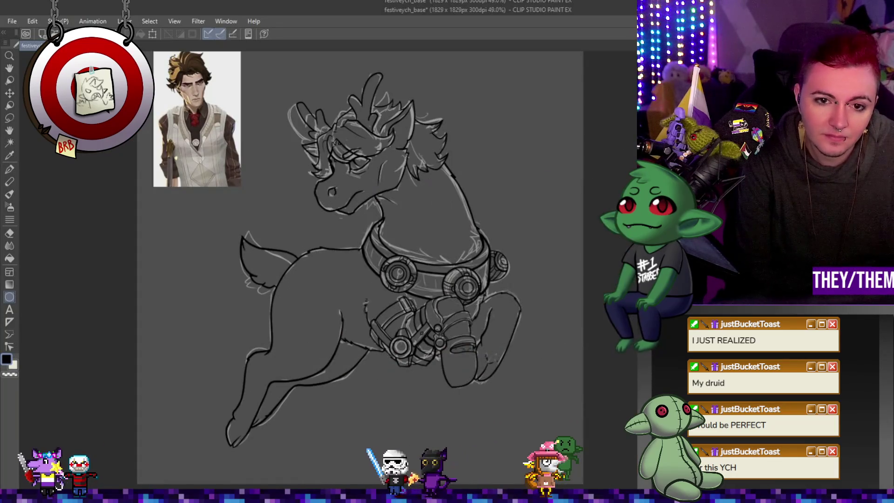
scroll(385, 261, "down", 1)
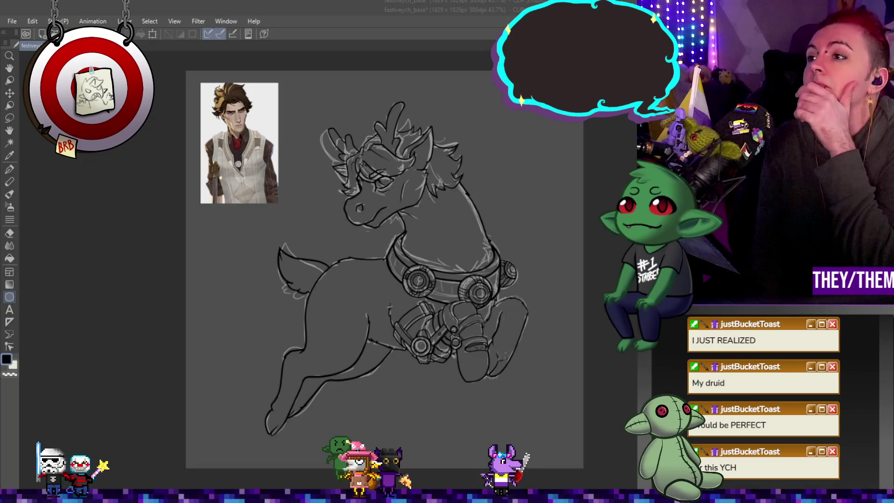
scroll(385, 269, "down", 2)
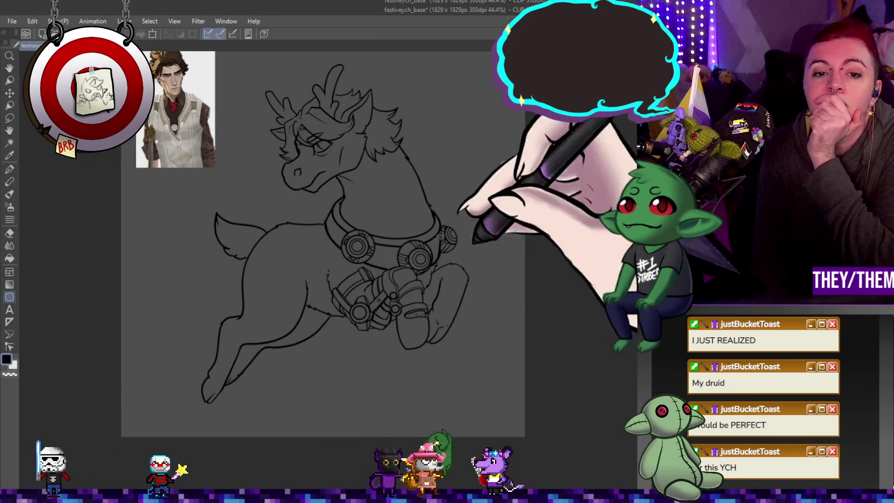
scroll(333, 257, "up", 2)
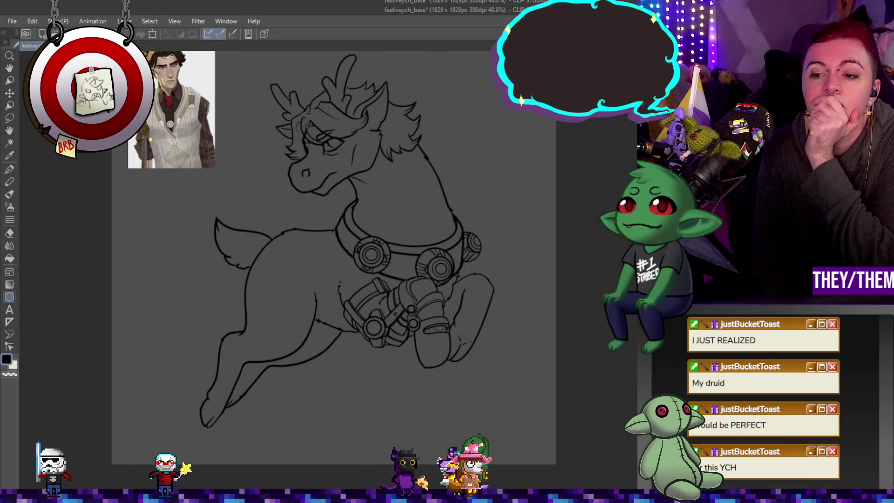
scroll(333, 257, "down", 2)
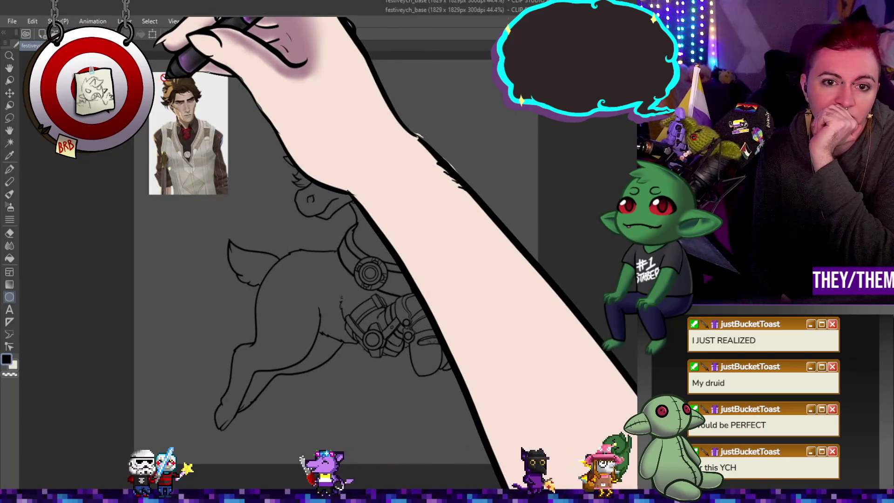
left_click_drag(326, 233, 288, 210)
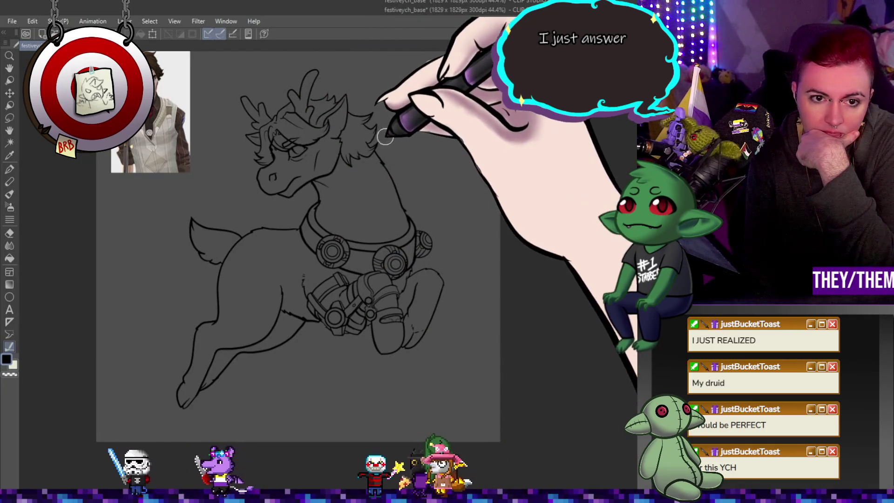
scroll(394, 238, "up", 1)
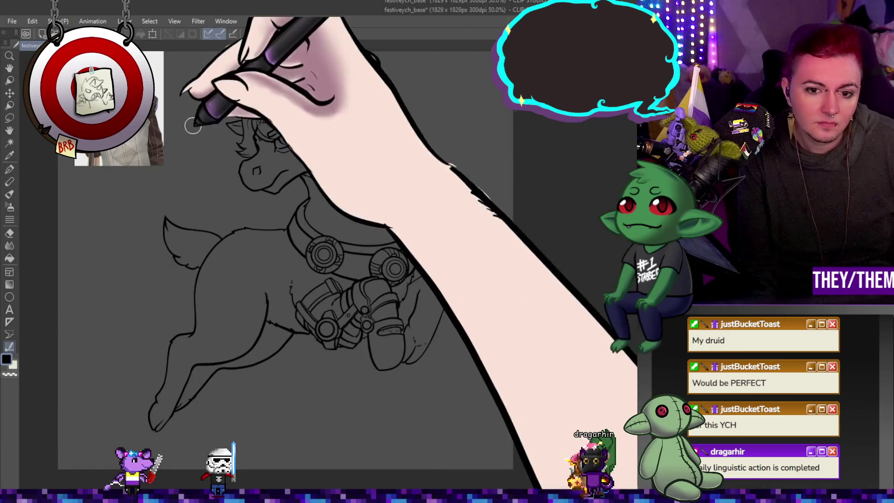
- Fit the whole red, black and white reindeer in view and add a short pen stroke to its line art
scroll(434, 306, "down", 3)
scroll(452, 298, "up", 2)
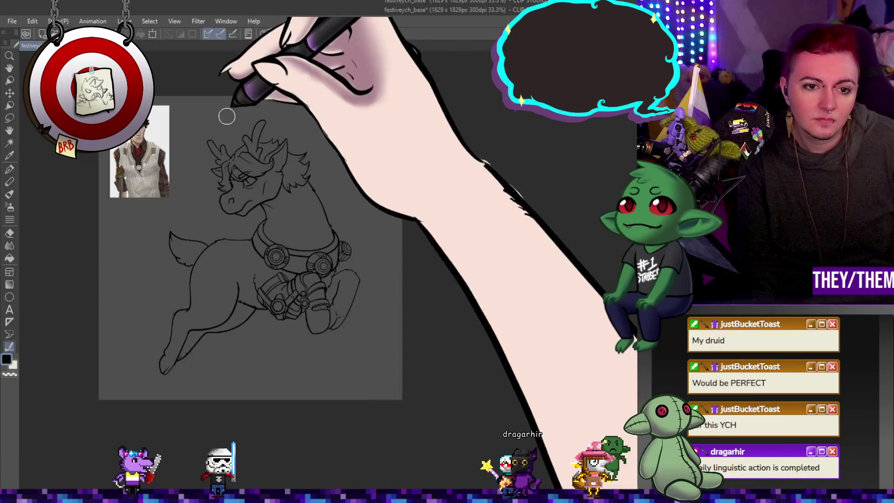
scroll(224, 235, "up", 1)
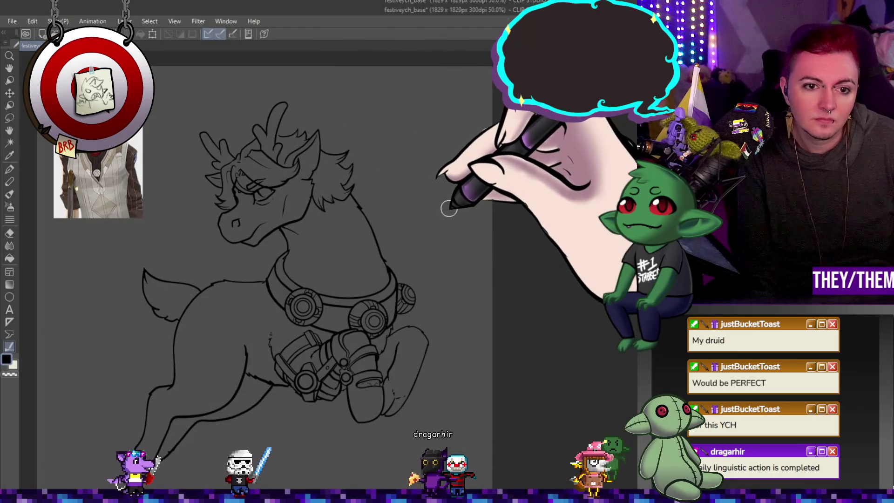
scroll(218, 147, "up", 1)
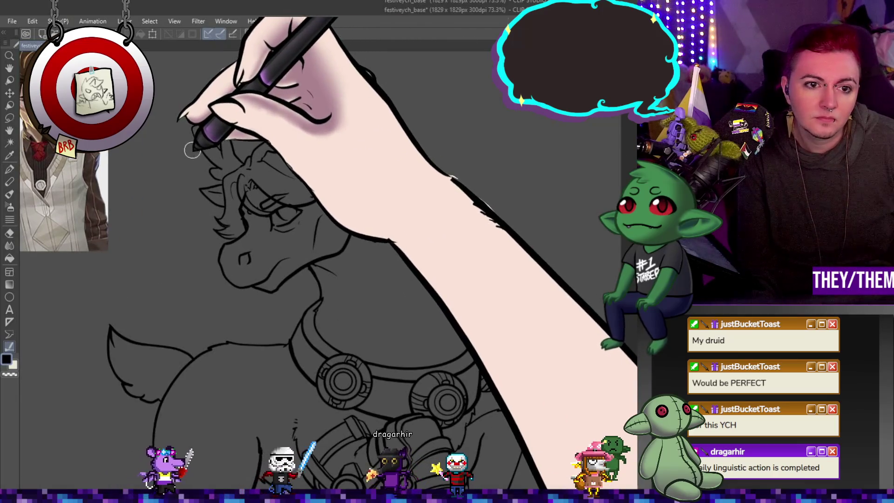
key("ctrl+0")
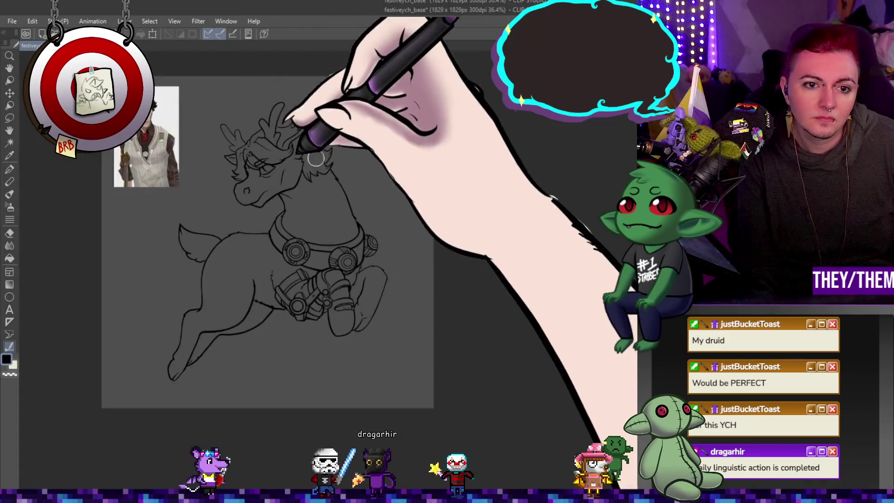
scroll(305, 209, "up", 2)
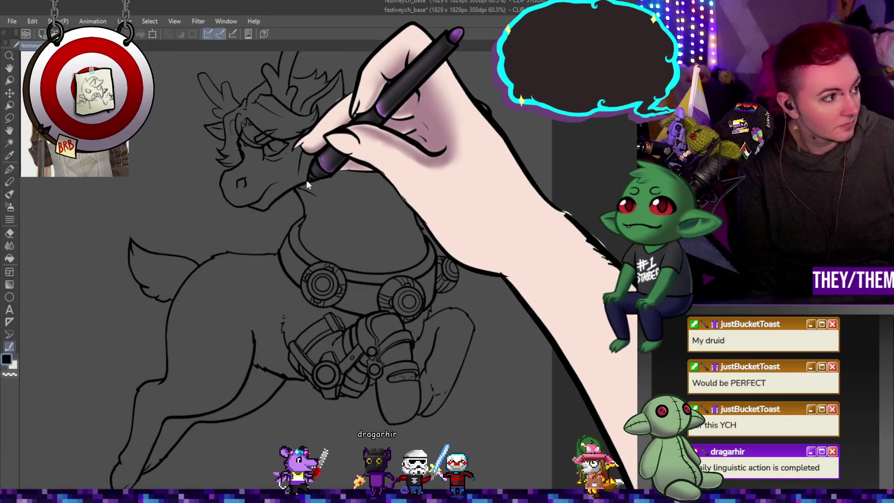
scroll(305, 182, "down", 3)
scroll(289, 214, "up", 2)
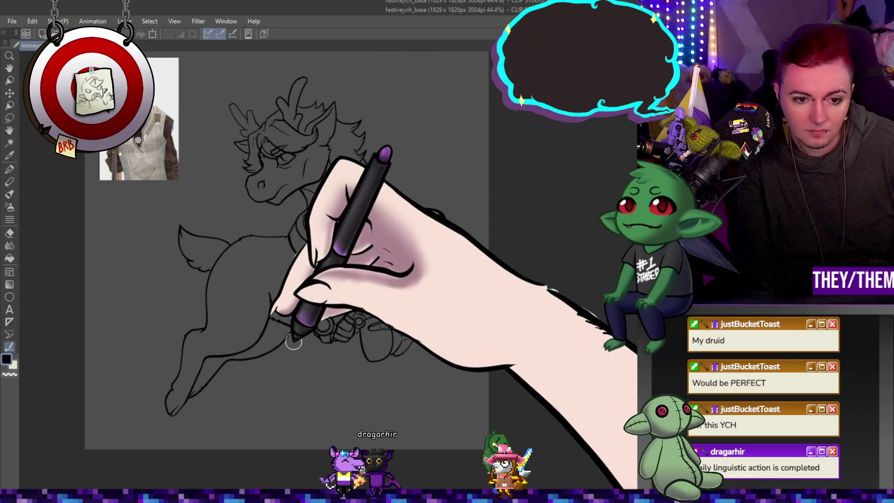
left_click_drag(299, 325, 299, 320)
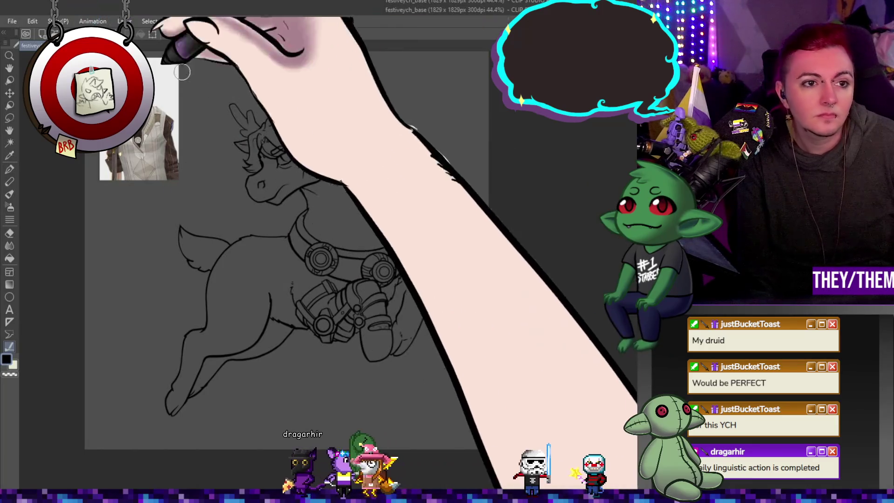
scroll(386, 222, "down", 3)
scroll(385, 221, "up", 2)
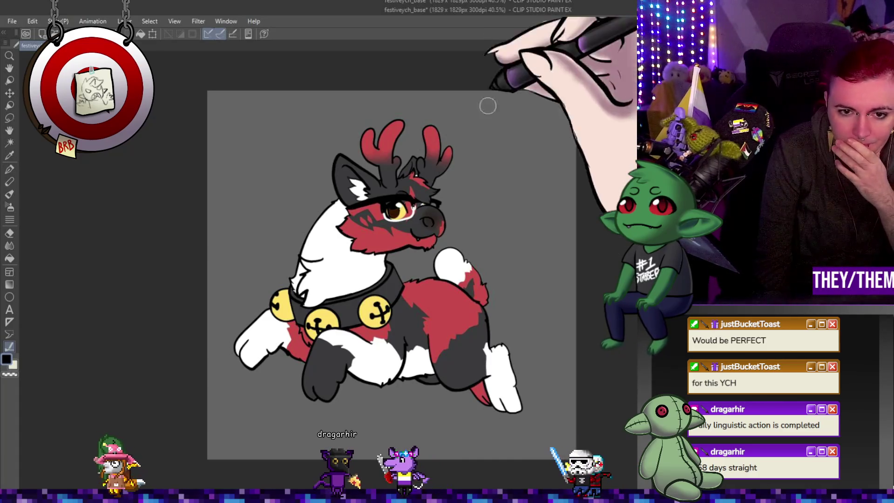
- Enter the watermark text 'Preview' in a new text box on the canvas
scroll(512, 200, "down", 3)
scroll(530, 210, "up", 5)
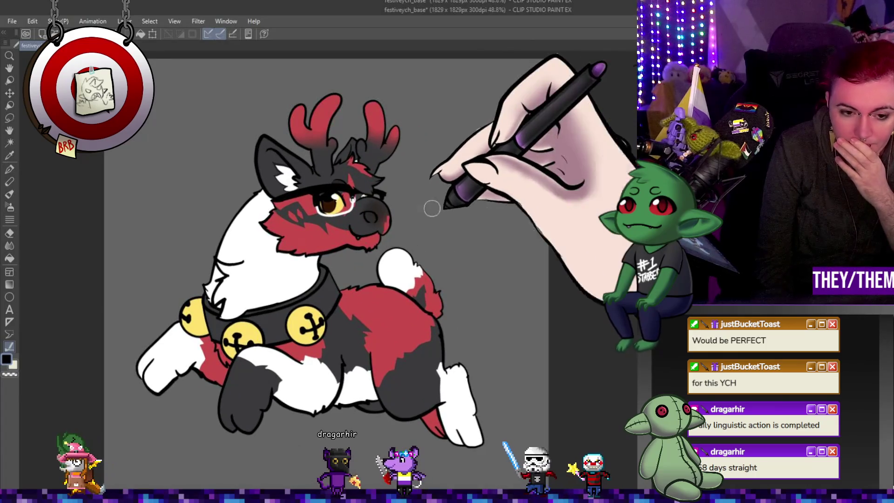
scroll(405, 213, "down", 3)
scroll(406, 213, "up", 2)
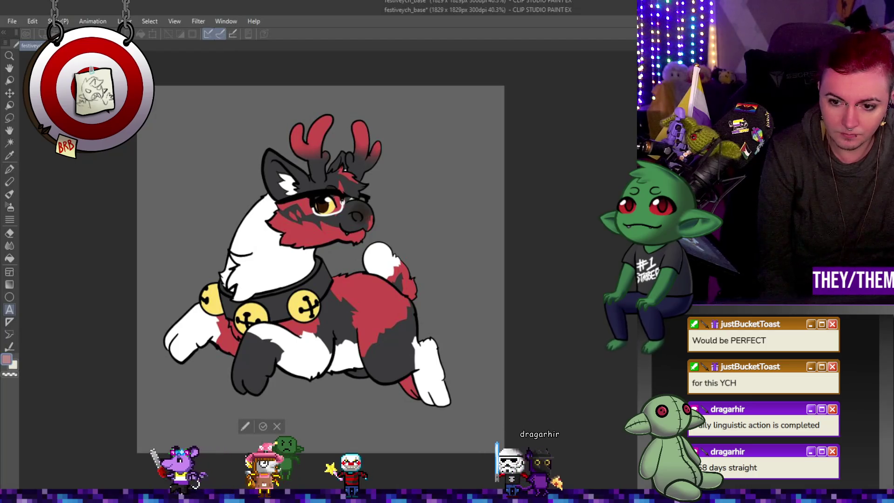
type("Preview")
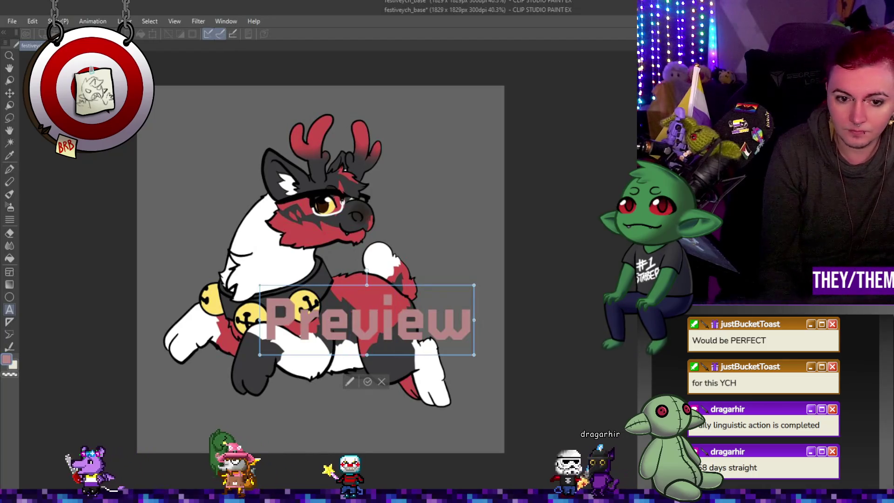
- Position the pink 'Preview' text across the reindeer's legs
left_click_drag(461, 361, 412, 350)
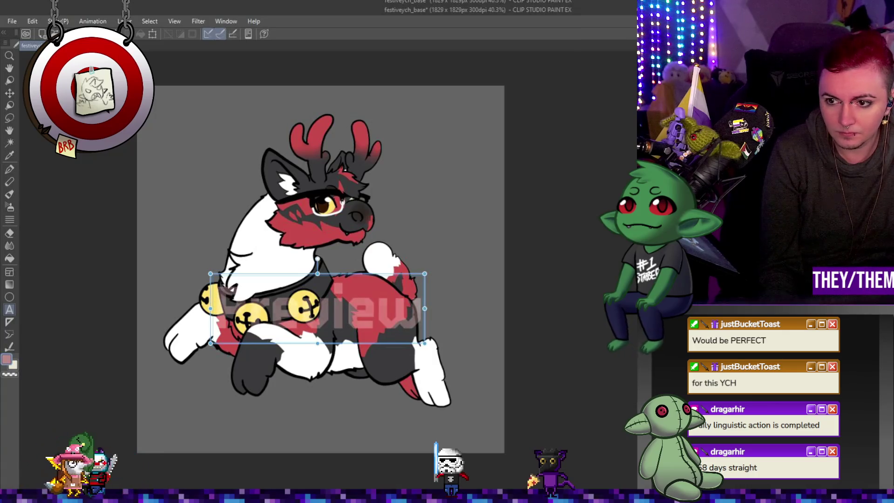
left_click_drag(397, 347, 438, 405)
left_click_drag(423, 410, 424, 410)
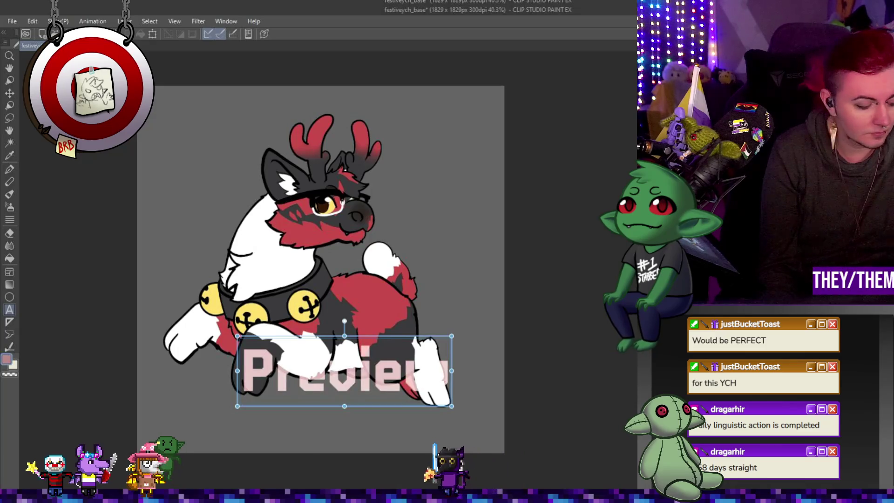
- Duplicate the 'Preview' text and move the copy above the reindeer's head
key("ctrl+c")
key("ctrl+v")
key("ctrl+t")
mouse_move(422, 341)
left_mouse_down()
mouse_move(384, 181)
mouse_move(333, 181)
mouse_move(433, 121)
mouse_move(463, 115)
mouse_move(414, 107)
left_mouse_up()
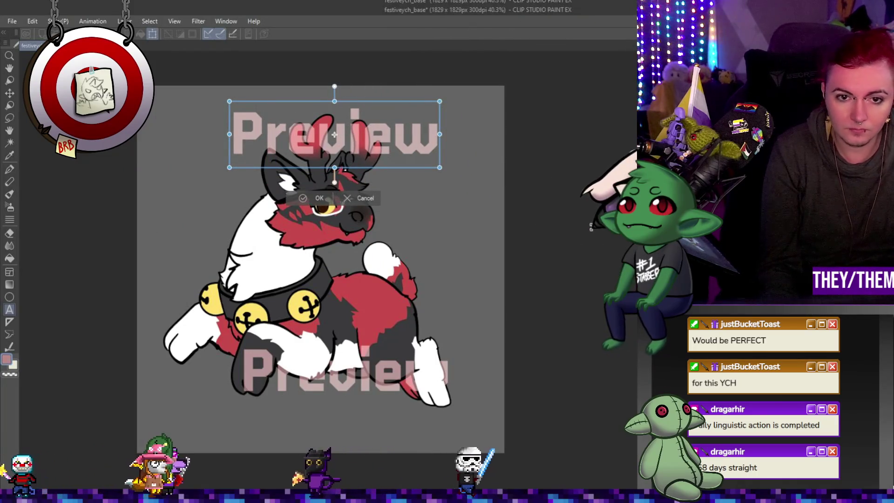
- Lock both 'Preview' watermarks in place, one over the antlers and one across the legs
key("Return")
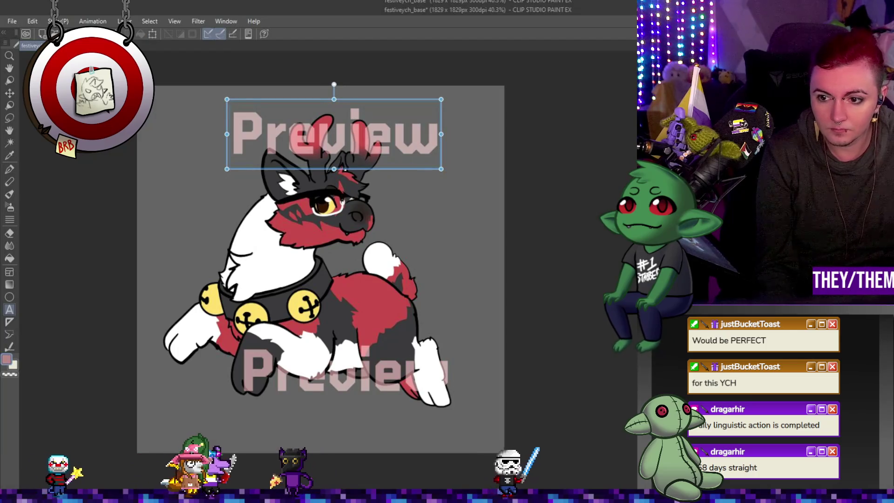
left_click(345, 371)
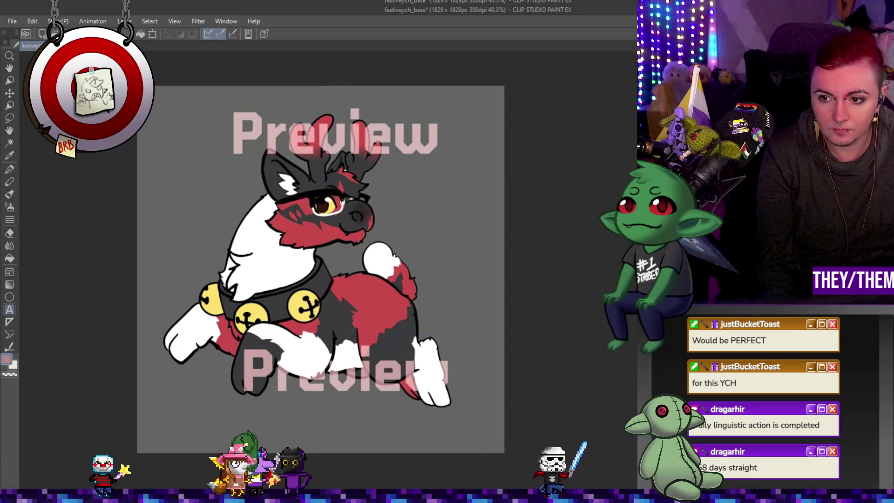
key("ctrl+]")
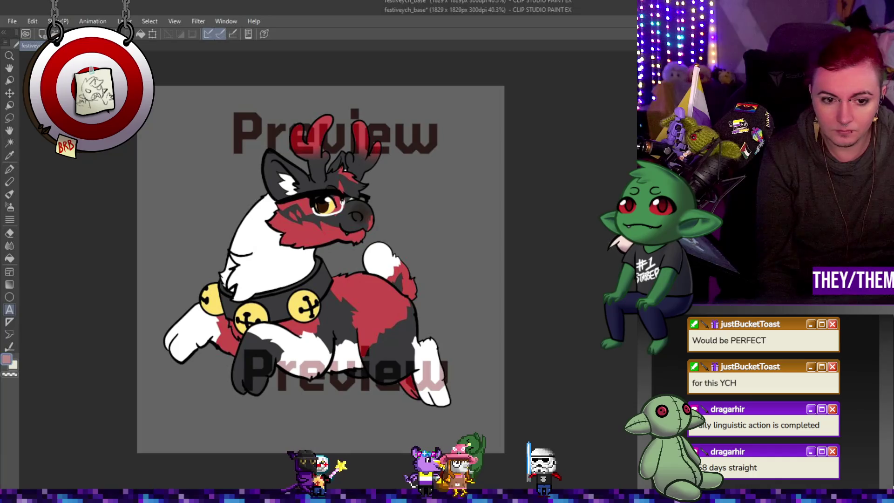
scroll(534, 278, "up", 1)
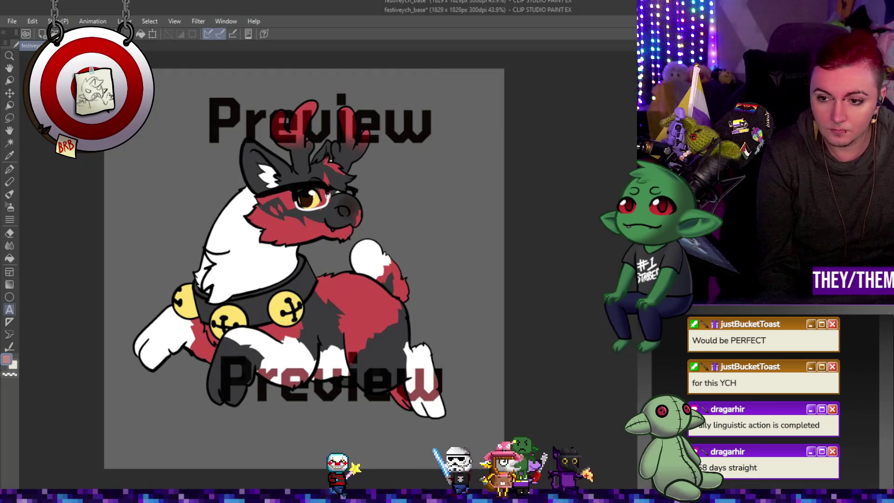
key("ctrl+t")
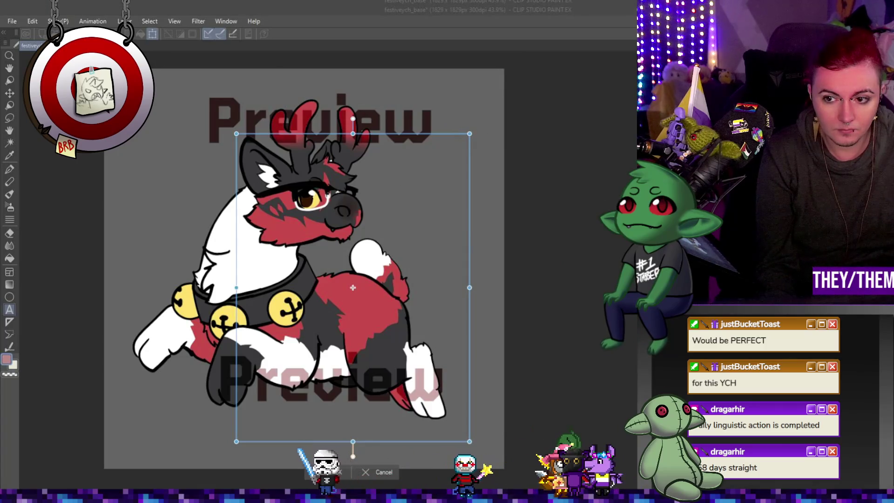
- Paste an extra, slightly smaller pair of 'Preview' watermarks just under the originals
key("Return")
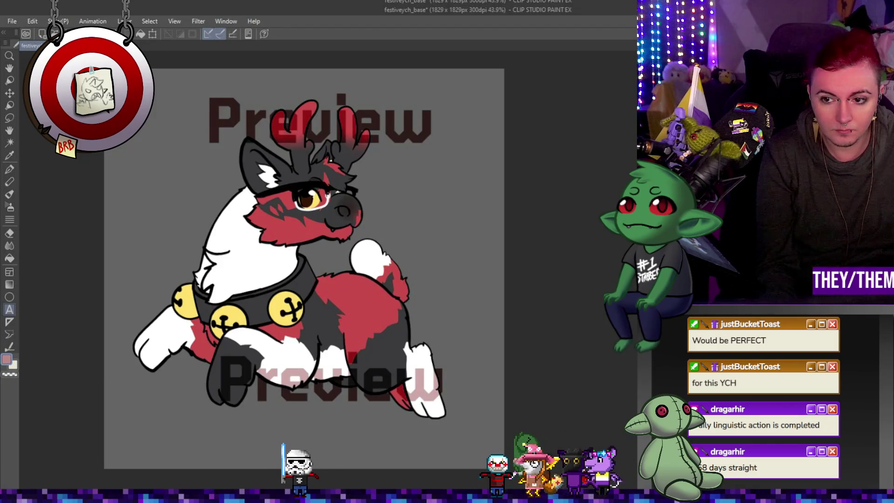
key("ctrl+v")
key("ctrl+t")
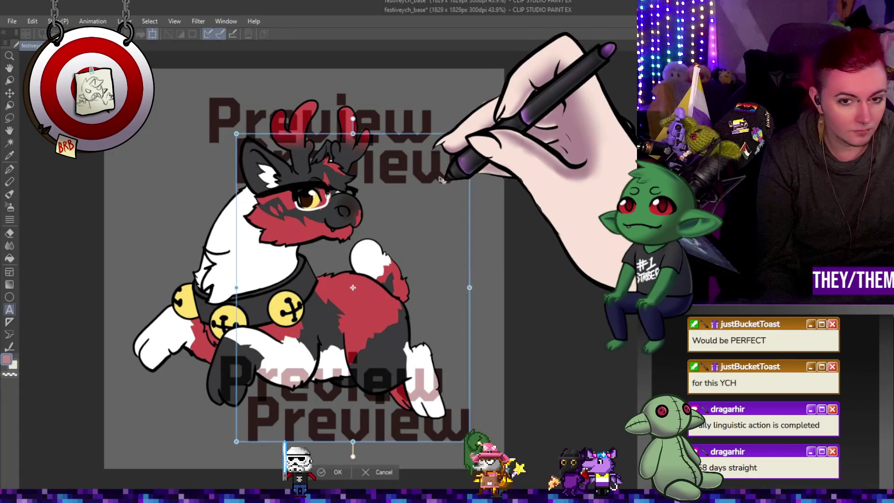
left_click_drag(471, 134, 454, 145)
mouse_move(457, 176)
left_mouse_down()
mouse_move(391, 184)
mouse_move(403, 182)
left_mouse_up()
key("Return")
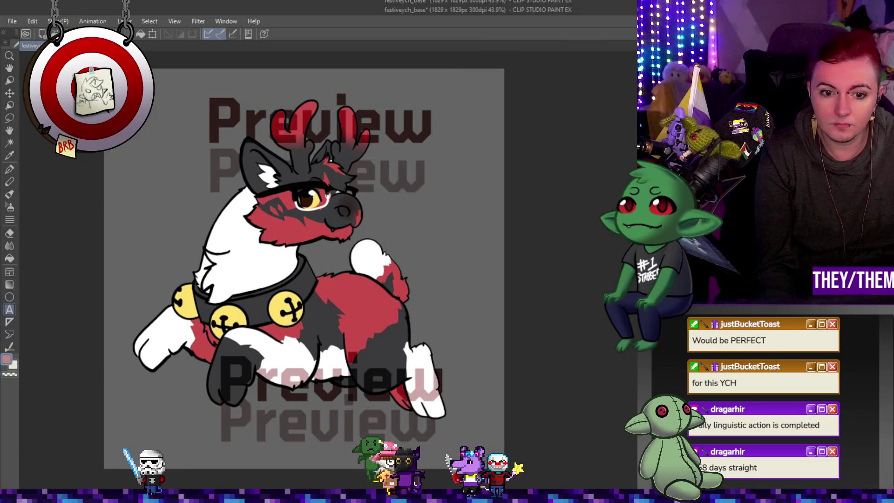
- Remove the duplicate watermarks and hide the 'Preview' text so the reindeer shows clean
key("ctrl+minus")
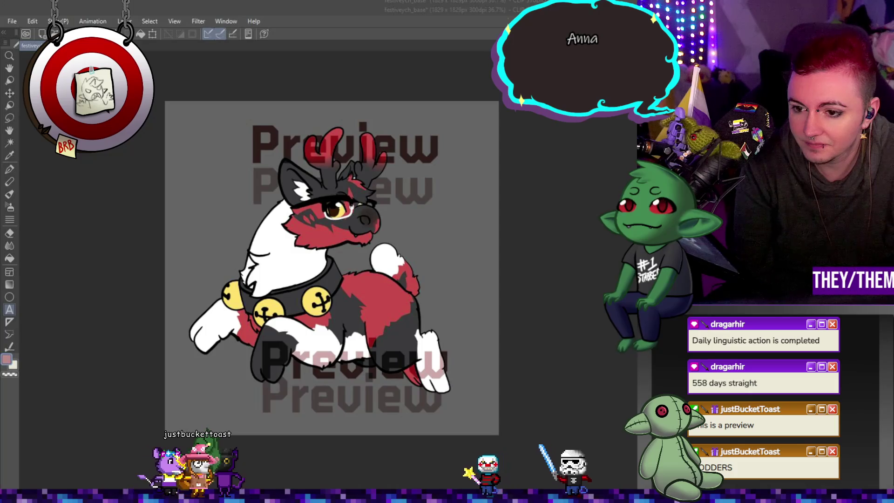
key("Escape")
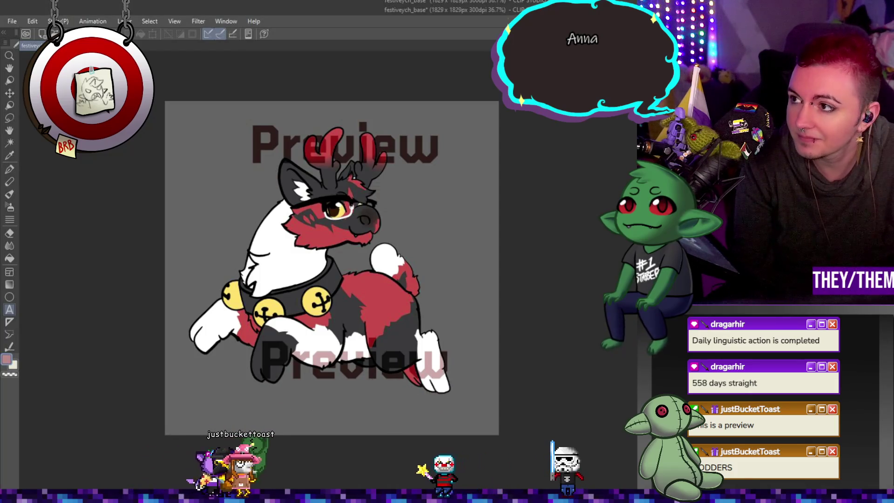
key("ctrl+plus")
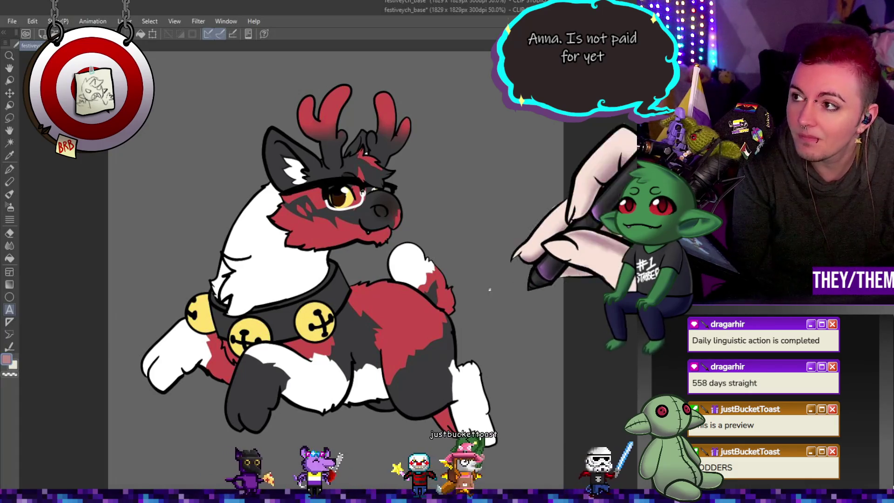
- Switch to the Pen tool (P) to start drawing lavender shading
scroll(299, 252, "up", 1)
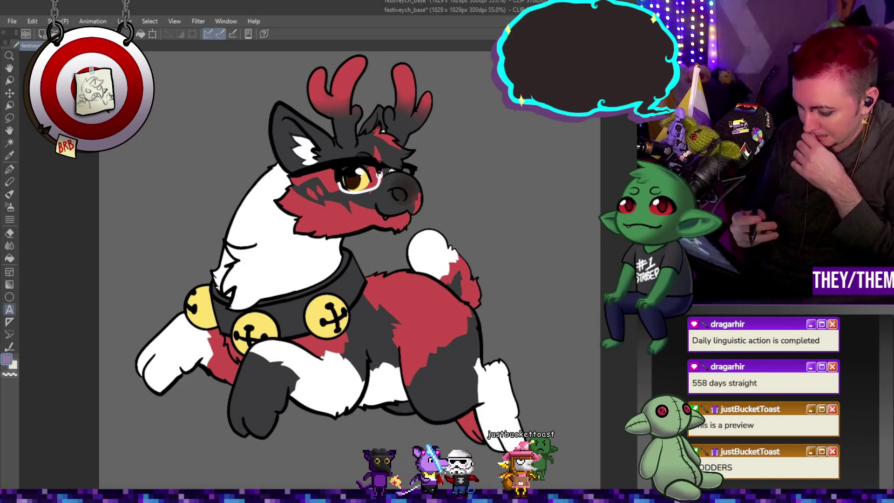
key("p")
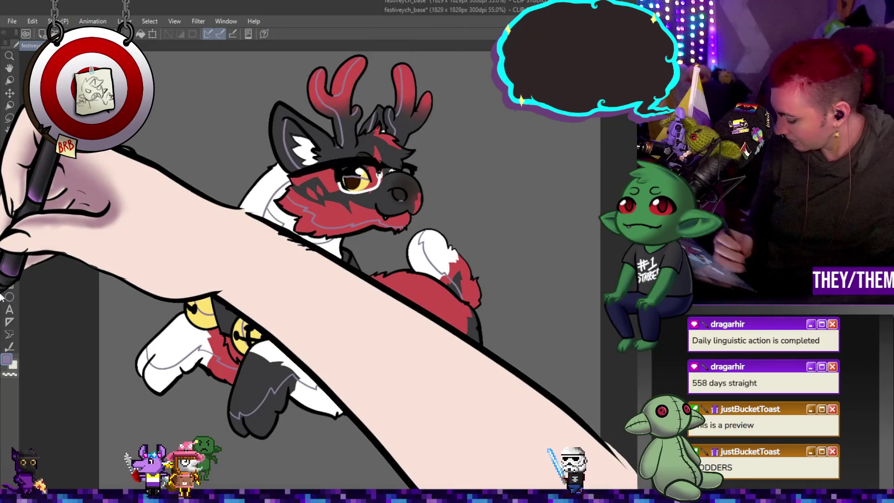
- Compare the reindeer with and without its red and white fills, leaving a dark-grey coat, then fill the hind leg lavender
key("g")
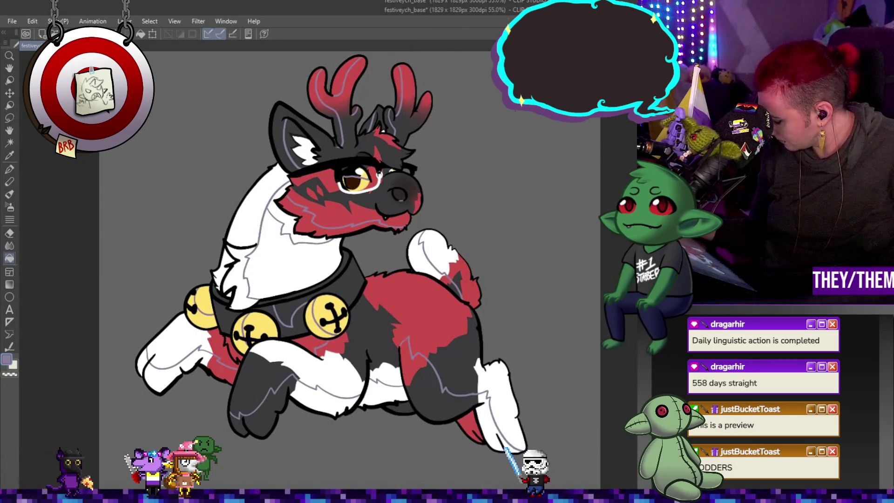
key("ctrl+z")
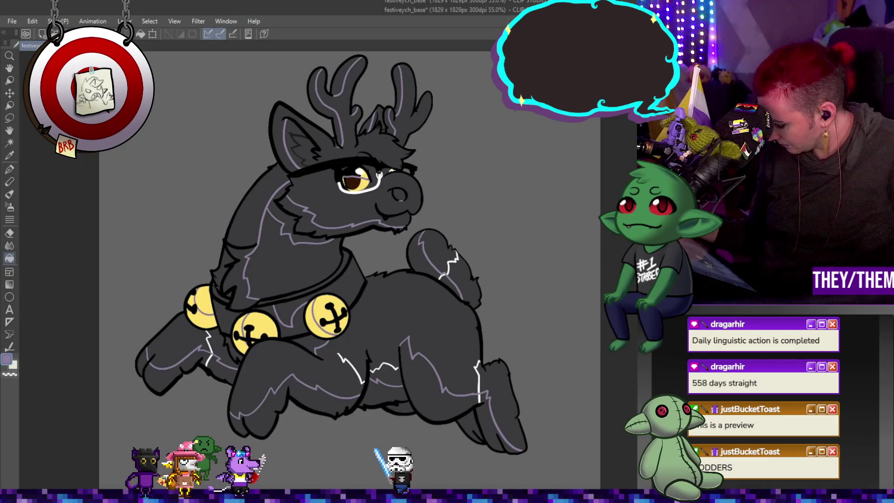
key("ctrl+y")
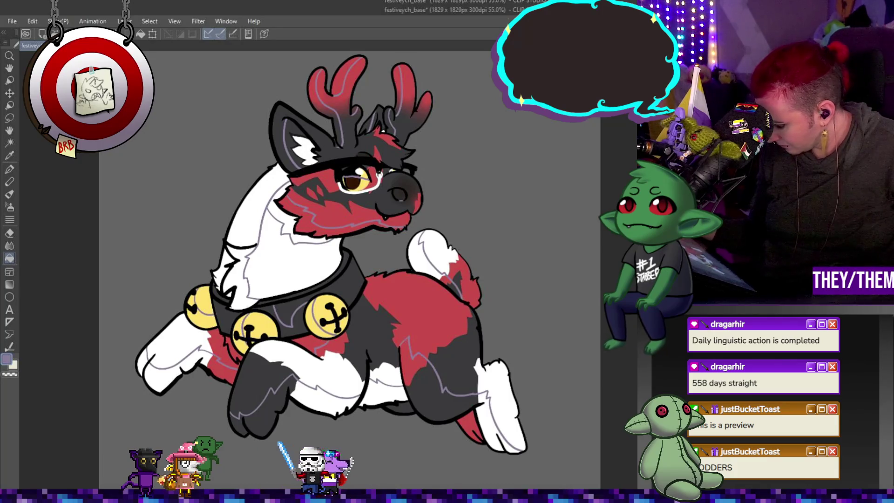
key("ctrl+z")
key("ctrl+y")
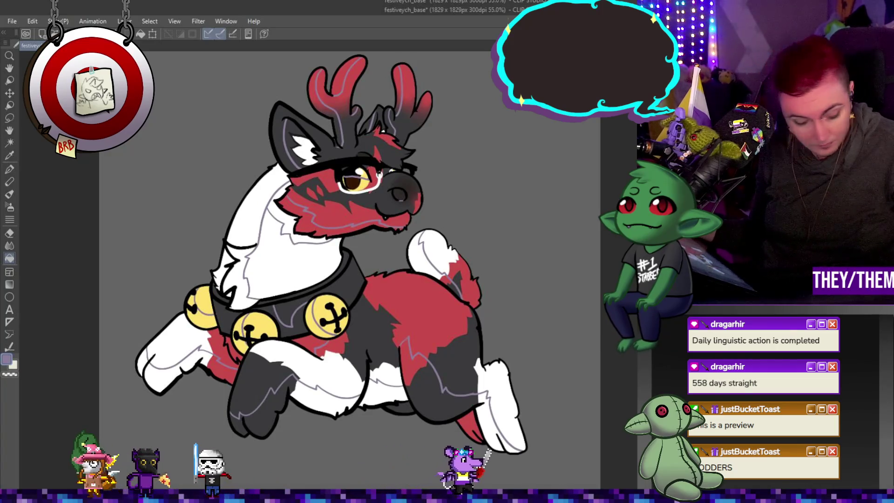
key("ctrl+z")
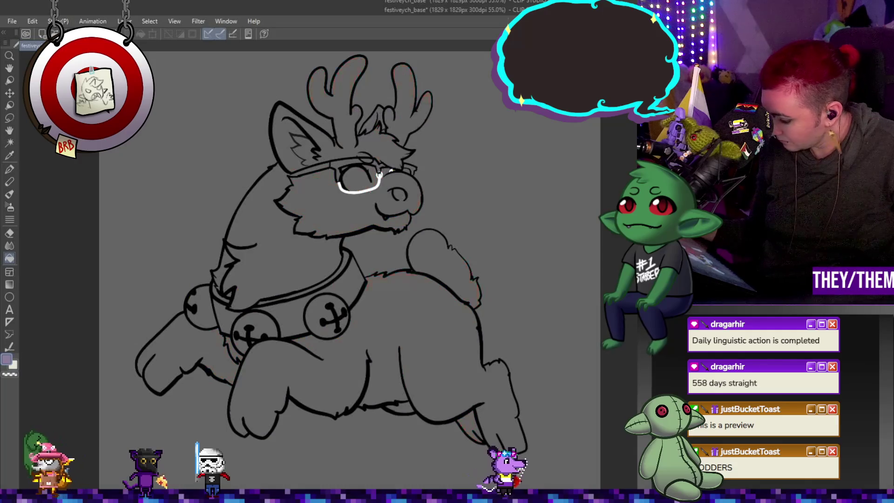
key("ctrl+y")
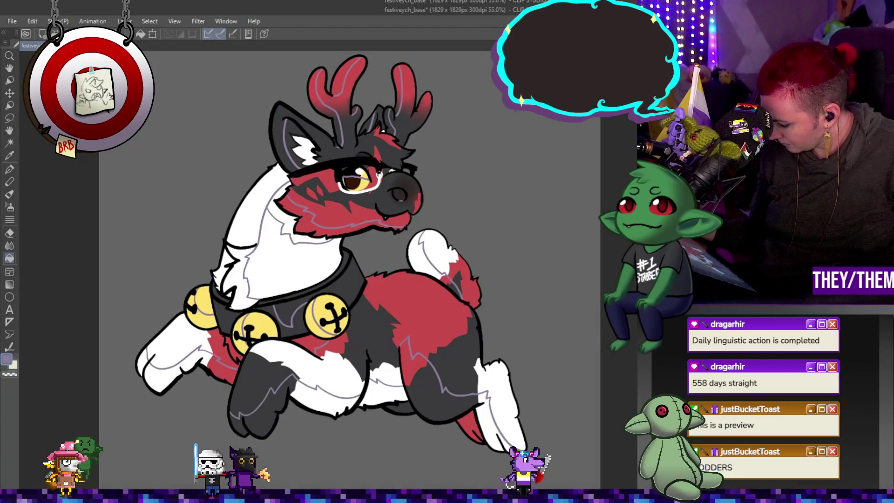
key("ctrl+z")
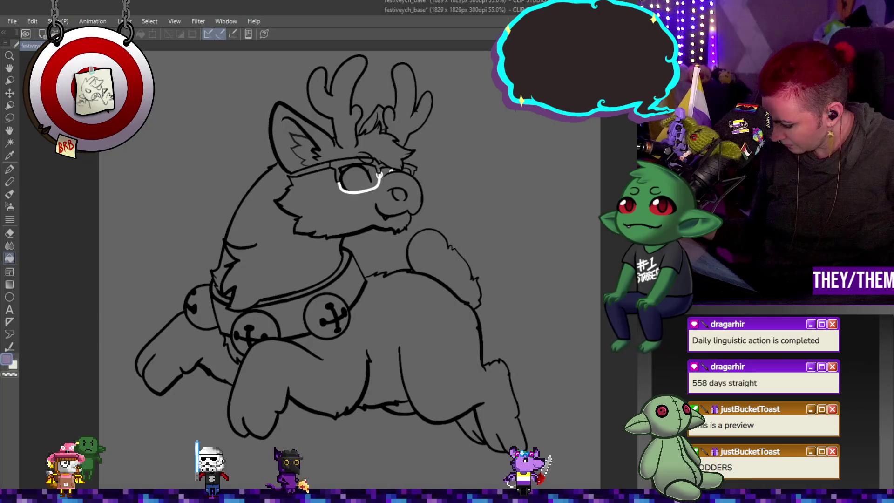
key("ctrl+y")
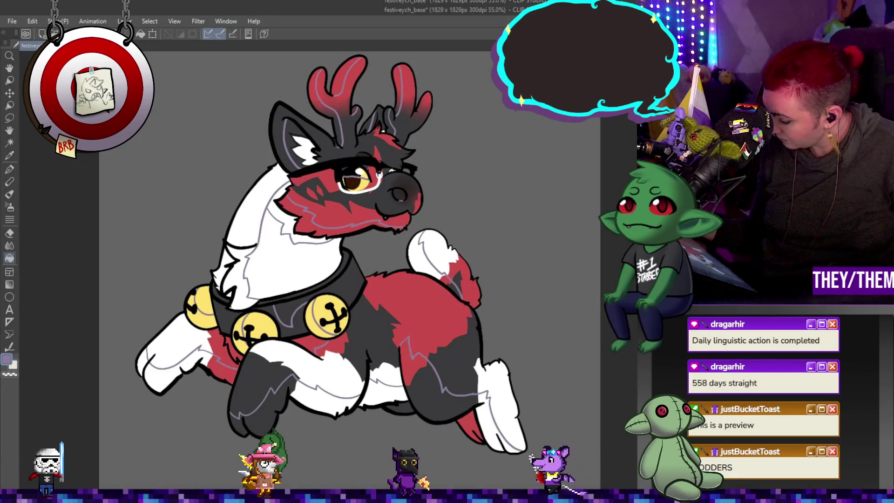
key("ctrl+z")
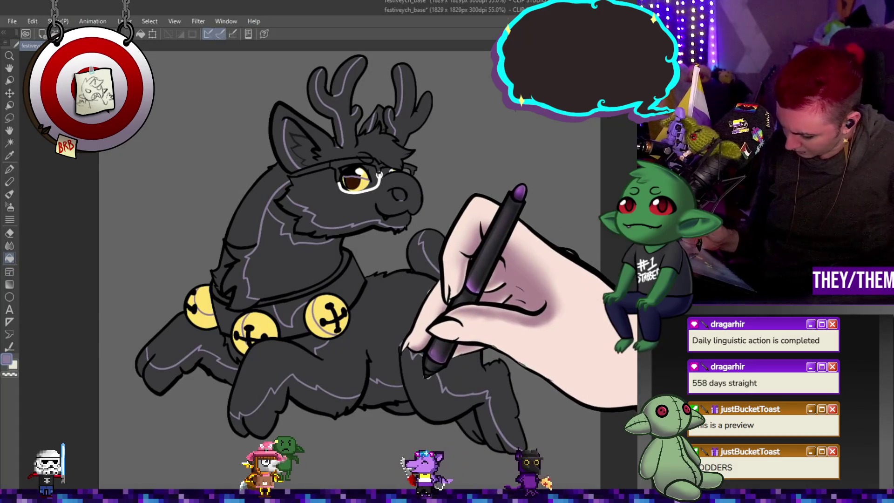
left_click(433, 387)
- Fill the tail, hind-leg, belly and front-leg shadows lavender and add a lavender stroke on the nose
key("ctrl+z")
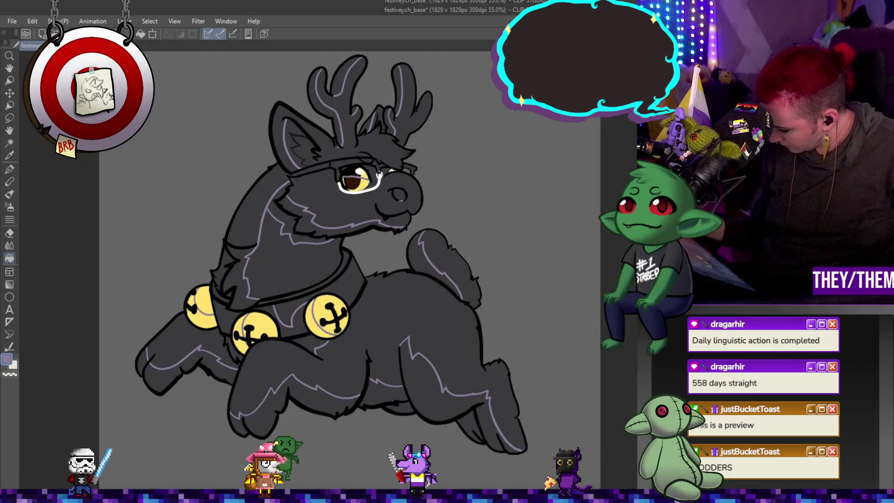
left_click(426, 254)
left_click(488, 399)
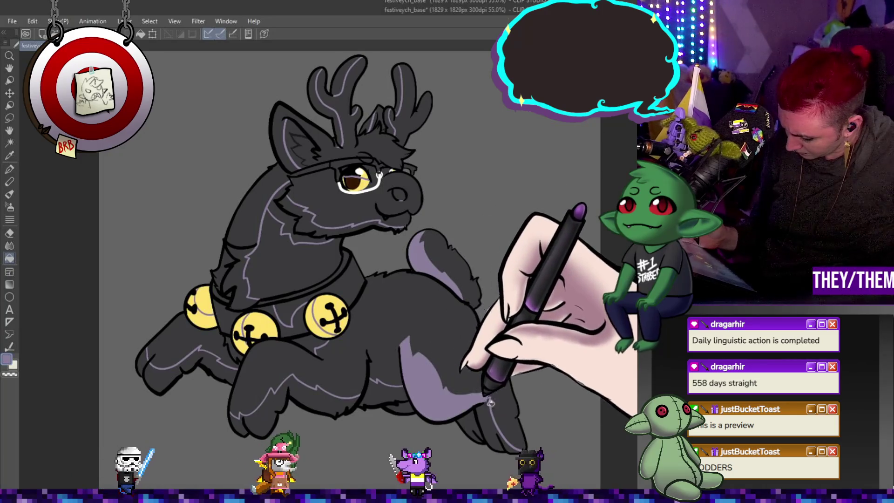
left_click(478, 426)
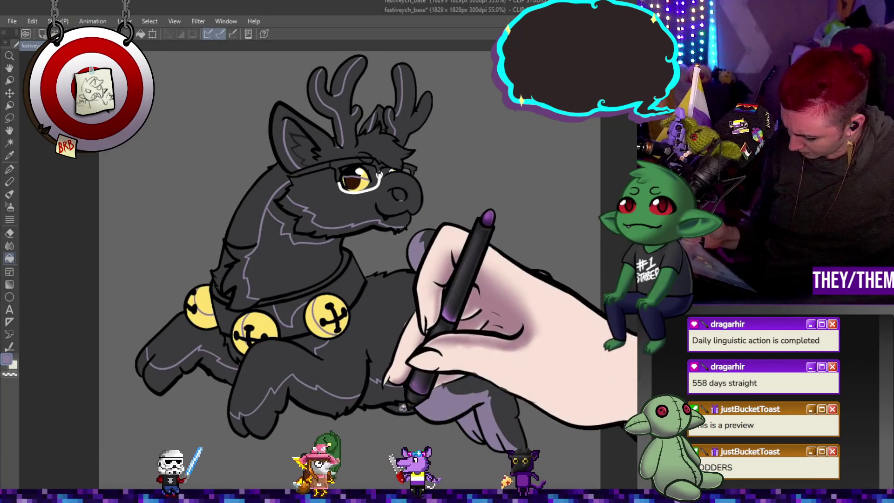
left_click(365, 389)
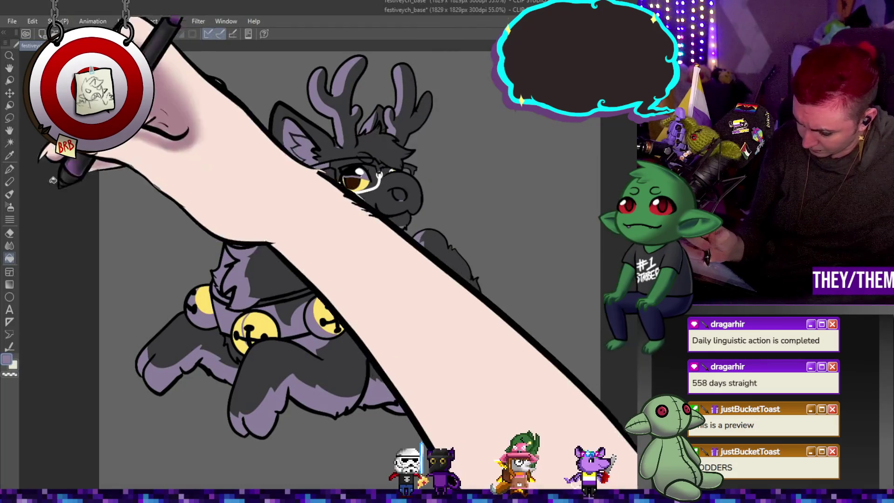
left_click(10, 169)
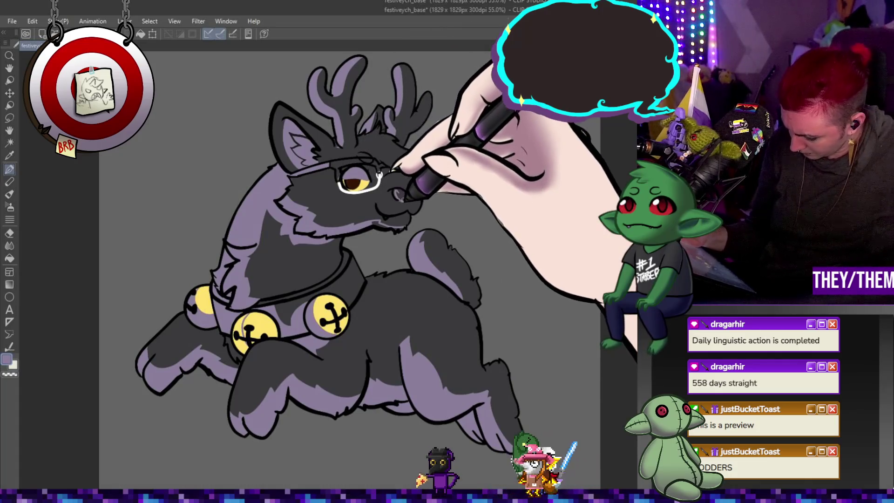
left_click_drag(396, 190, 405, 189)
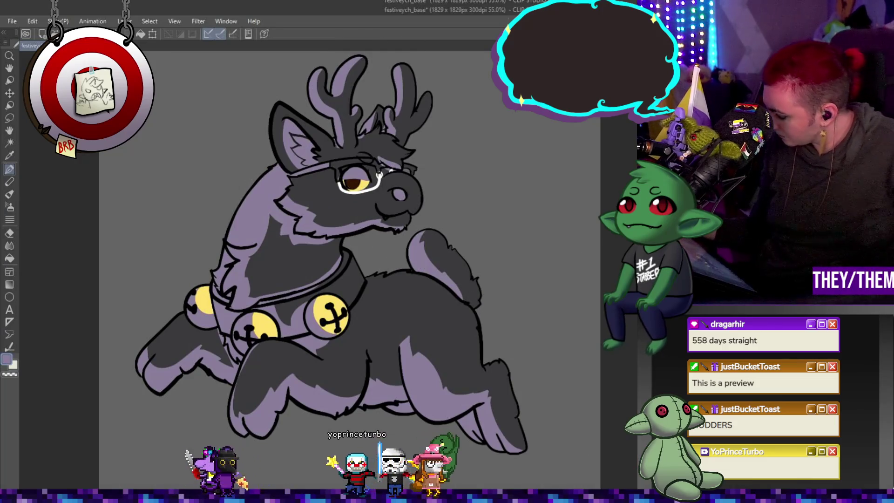
- Bring back the reindeer's red, white and black coat beneath the lavender shading
key("ctrl+z")
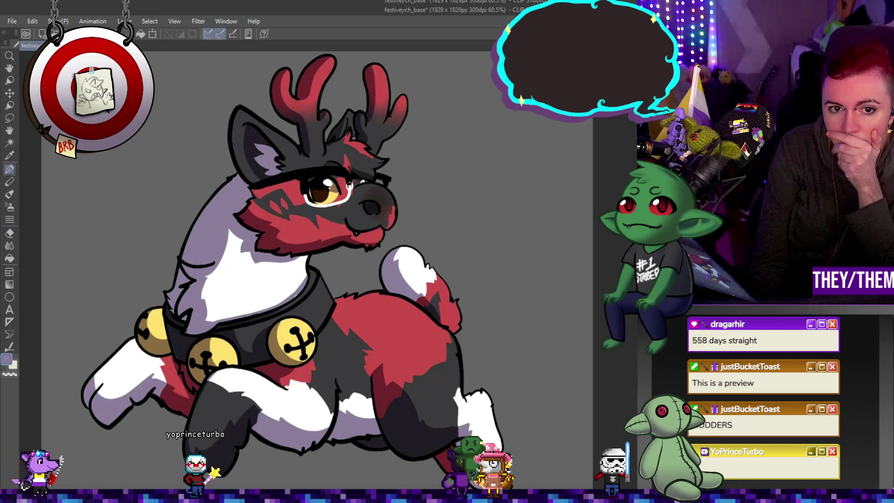
scroll(319, 232, "down", 8)
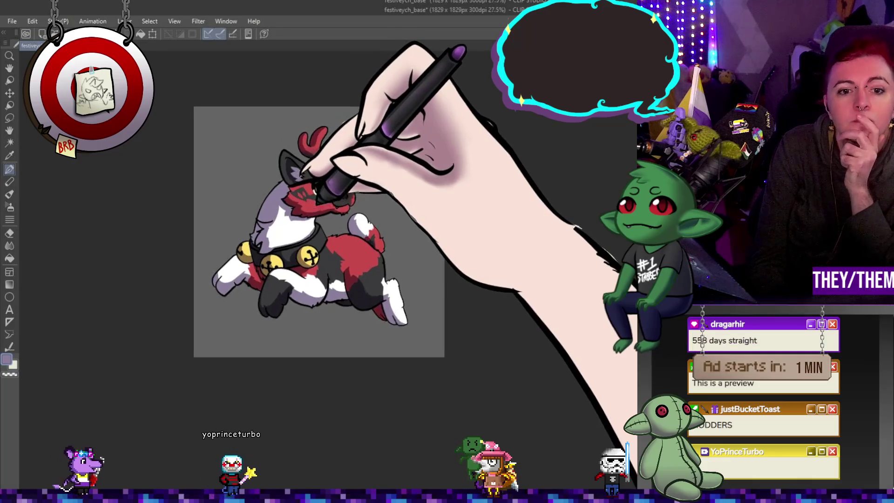
scroll(319, 232, "up", 4)
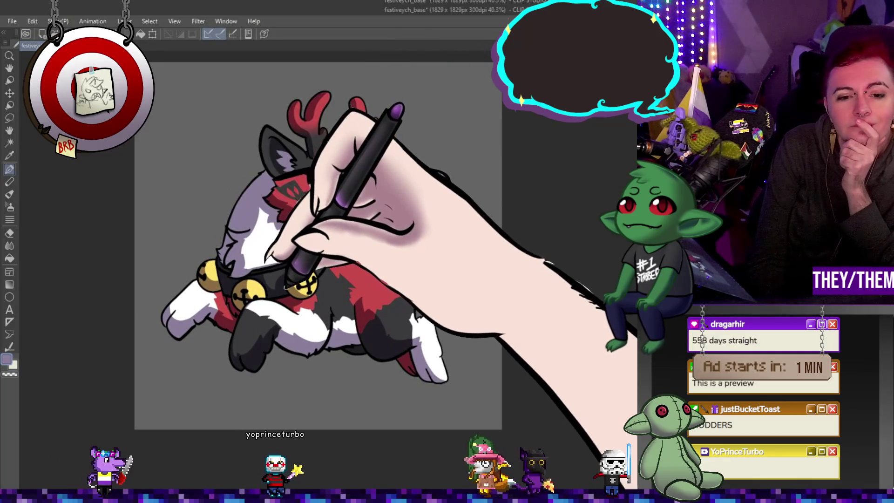
scroll(319, 232, "up", 2)
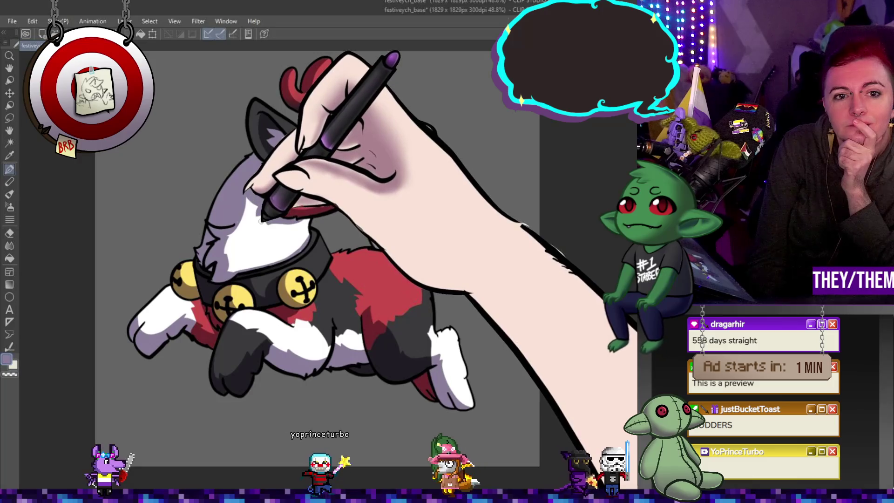
scroll(319, 231, "up", 1)
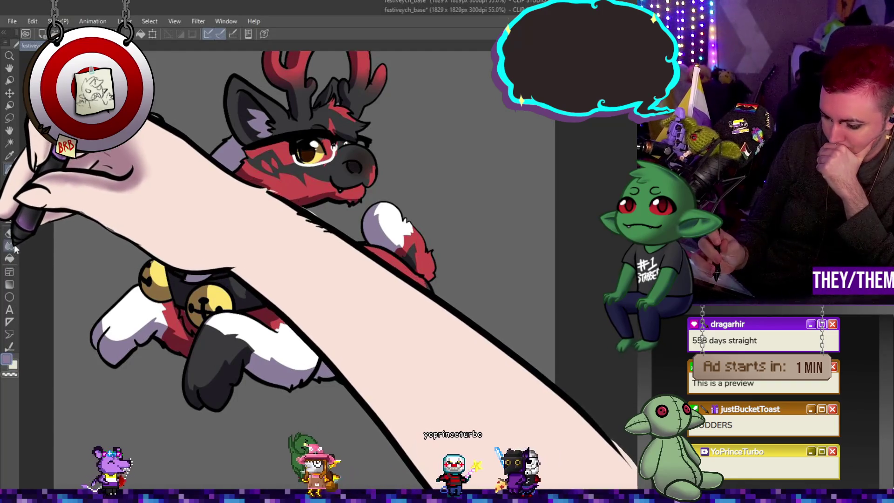
key("j")
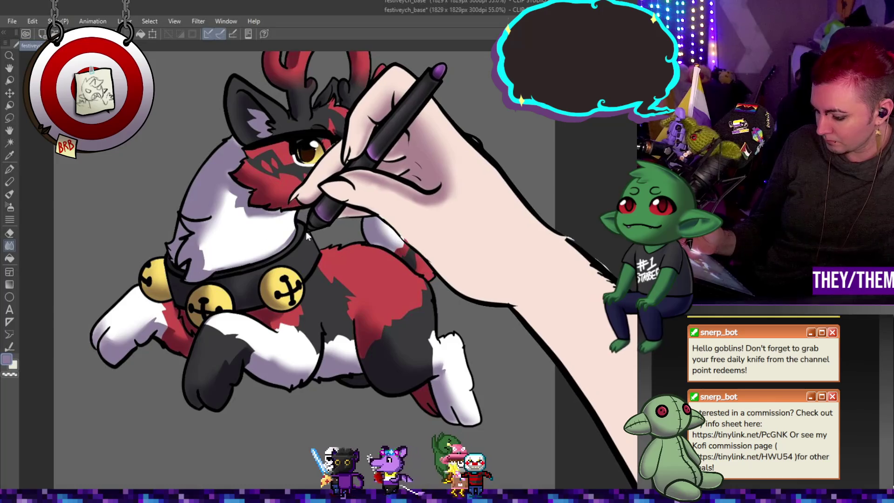
left_click(9, 169)
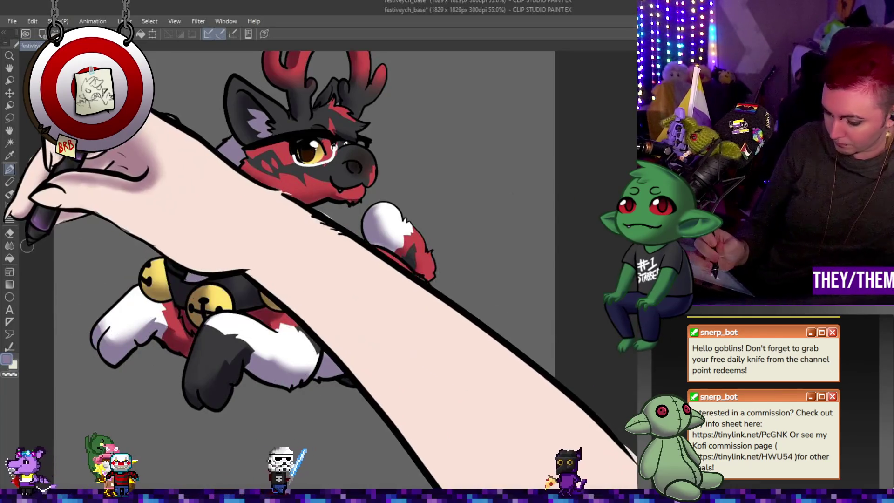
left_click(9, 246)
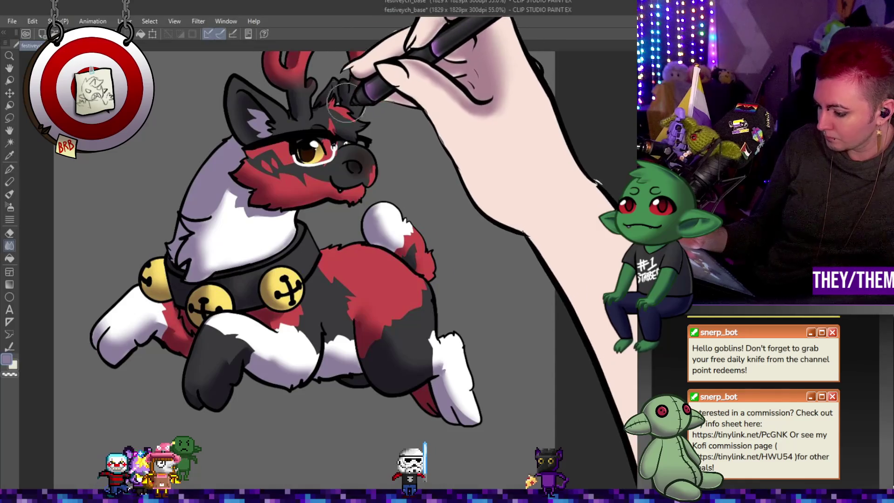
scroll(620, 192, "up", 5)
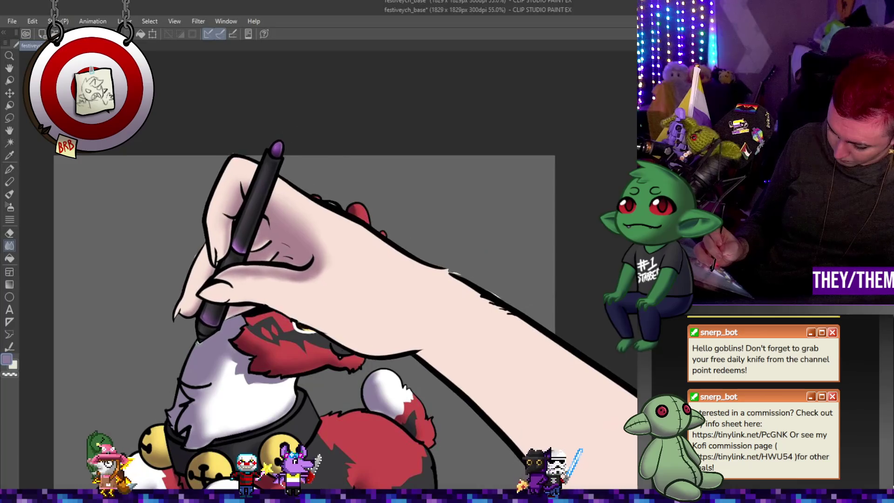
scroll(303, 280, "down", 3)
key("p")
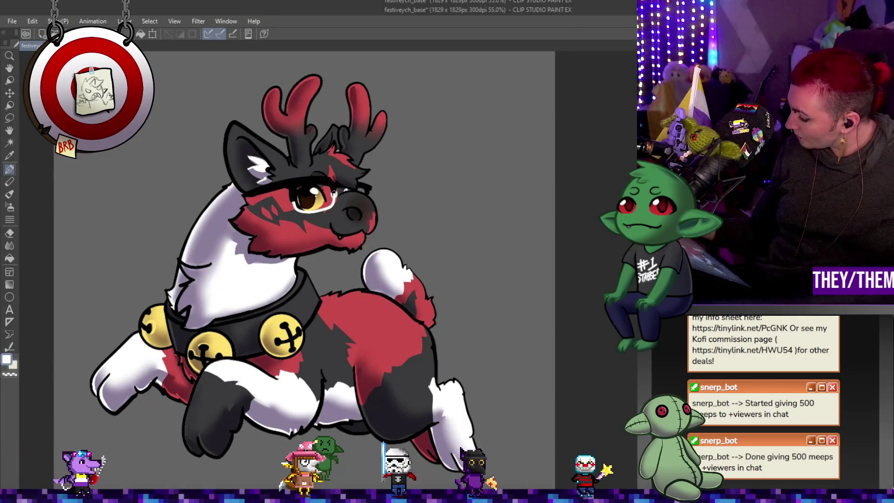
- Sample the reindeer's red body as the current drawing colour
left_click(407, 359, "alt")
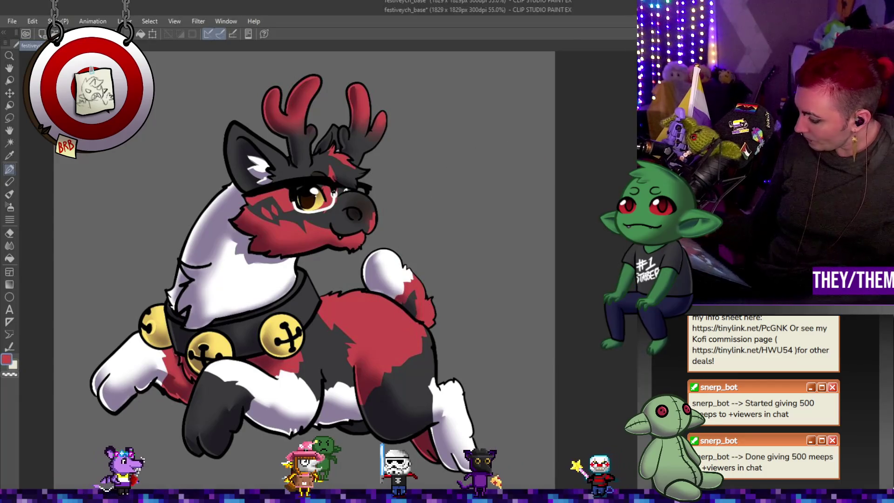
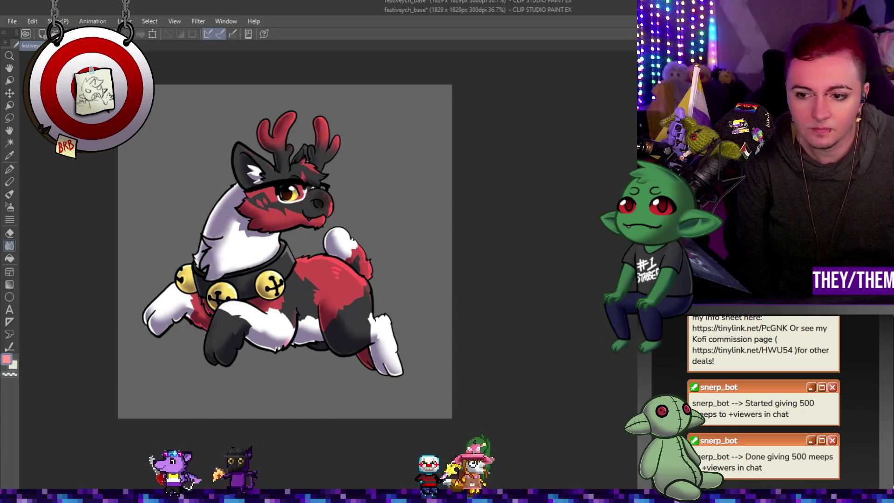
- Nudge the red reindeer artwork slightly up and left with a transform
key("ctrl+t")
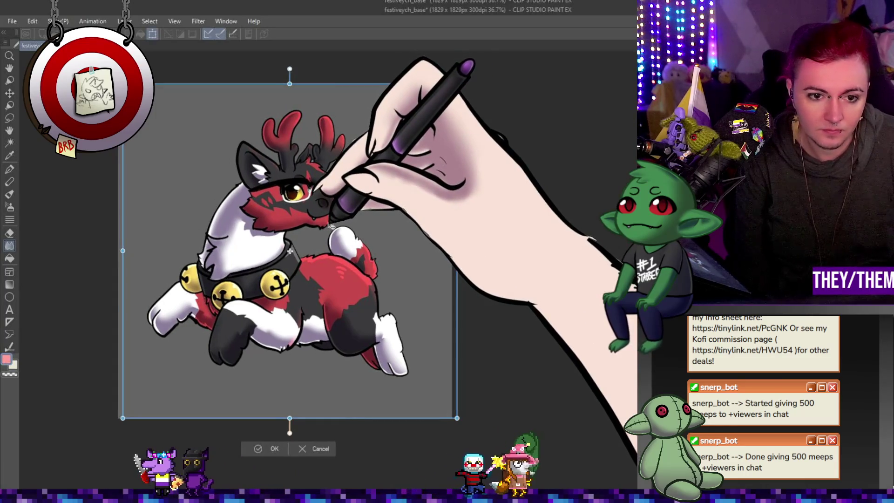
key("Left")
key("Up")
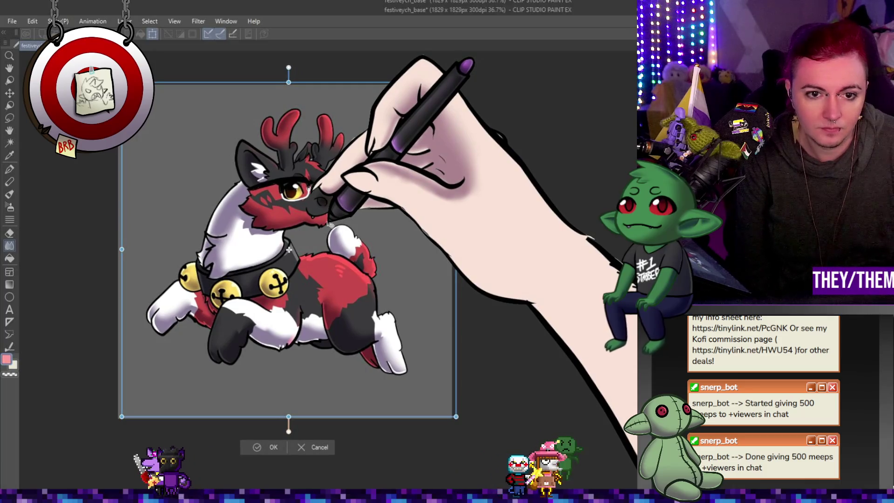
key("Return")
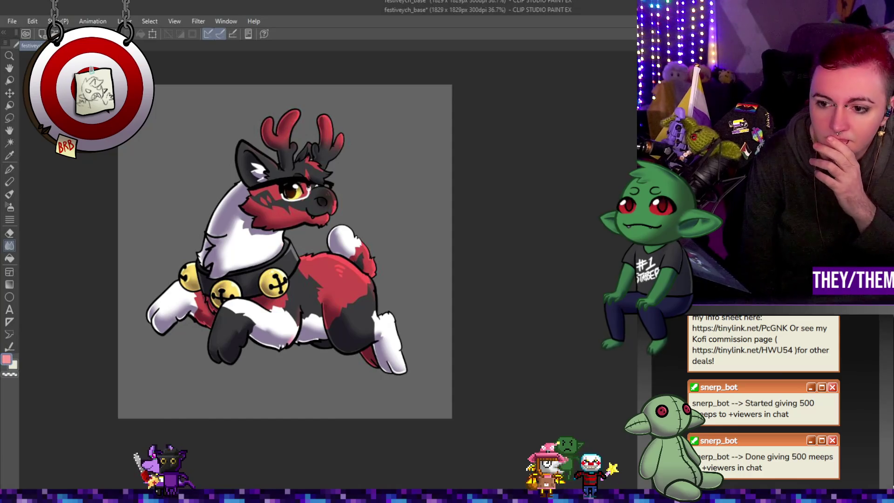
- Sign the artwork in red with the Pen near the front hoof
scroll(476, 269, "down", 2)
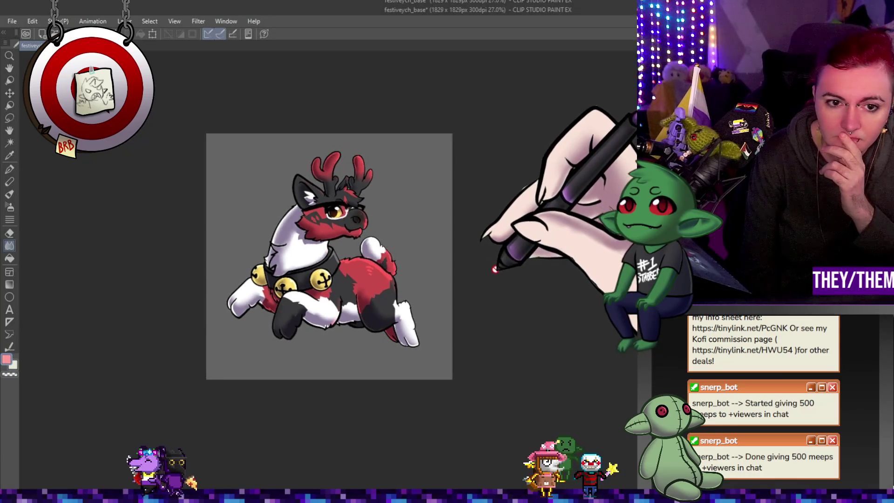
scroll(476, 269, "up", 2)
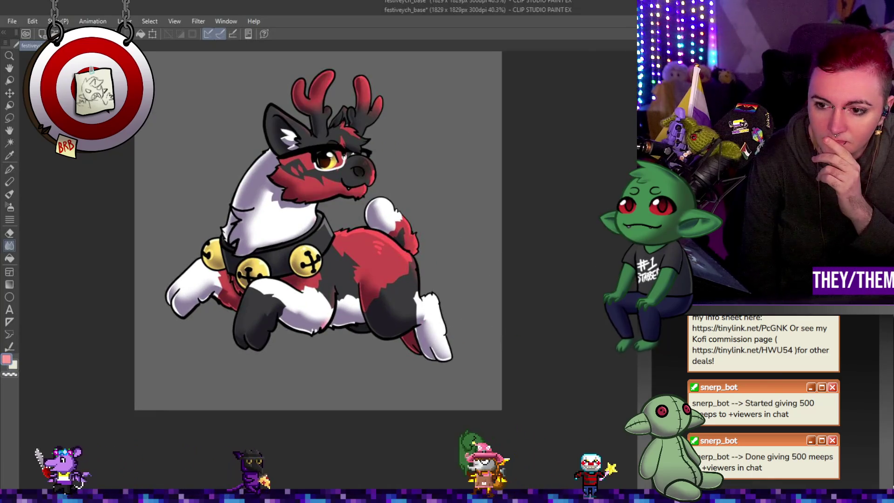
scroll(339, 321, "up", 3)
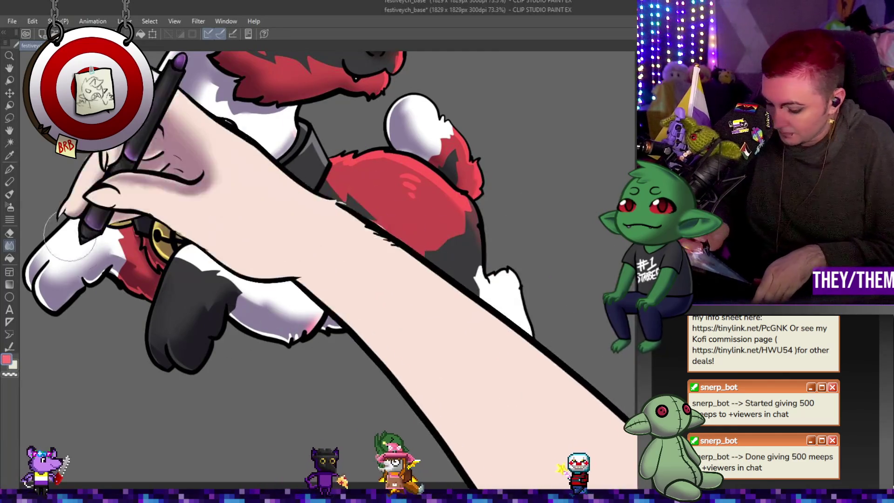
key("p")
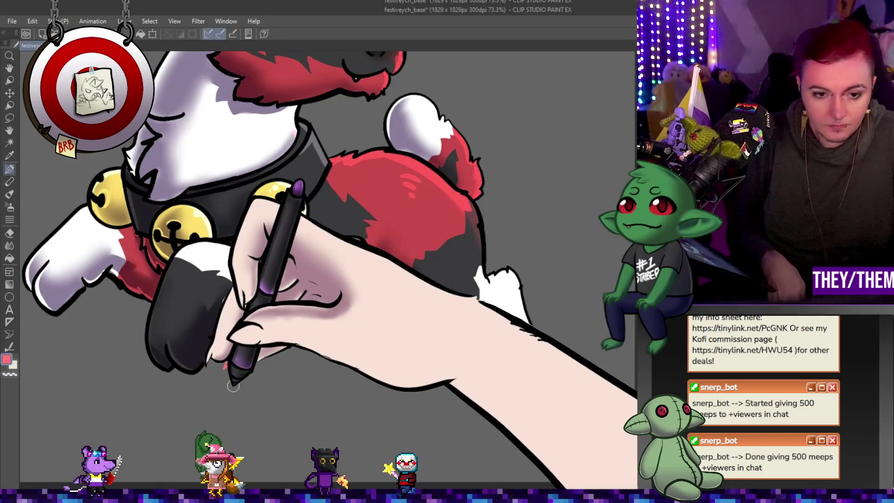
mouse_move(223, 326)
left_mouse_down()
mouse_move(240, 358)
mouse_move(237, 343)
left_mouse_up()
key("ctrl+t")
key("Return")
- Fit the whole image in the window, leaving the artwork untransformed
key("ctrl+0")
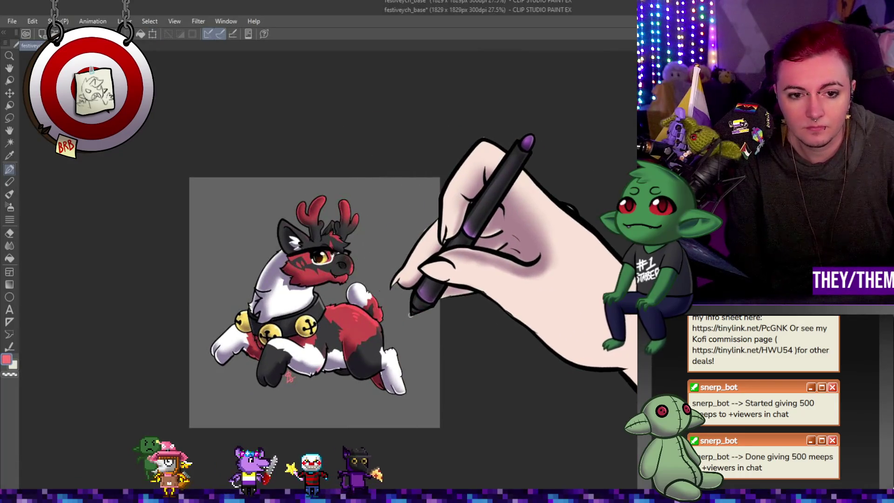
scroll(407, 316, "up", 1)
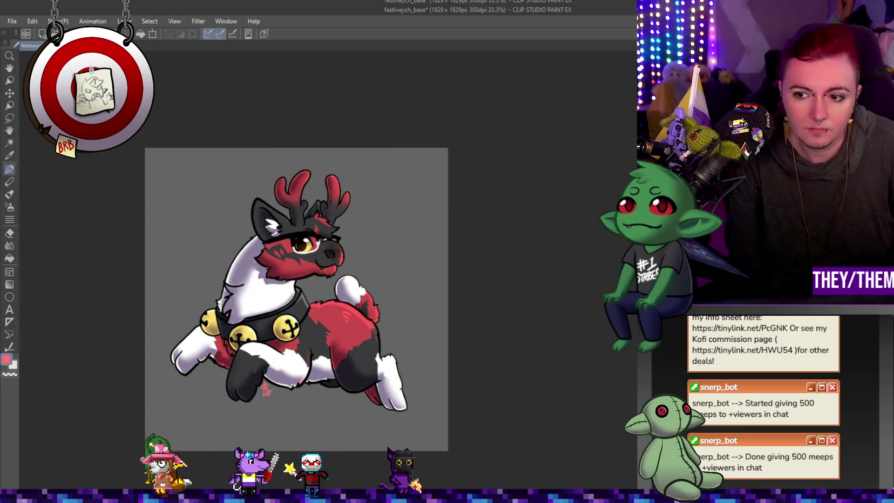
key("ctrl+t")
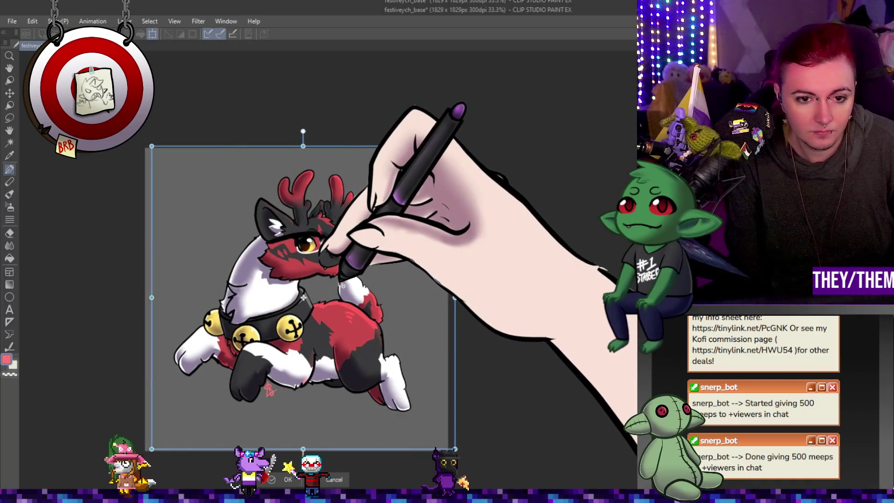
key("Escape")
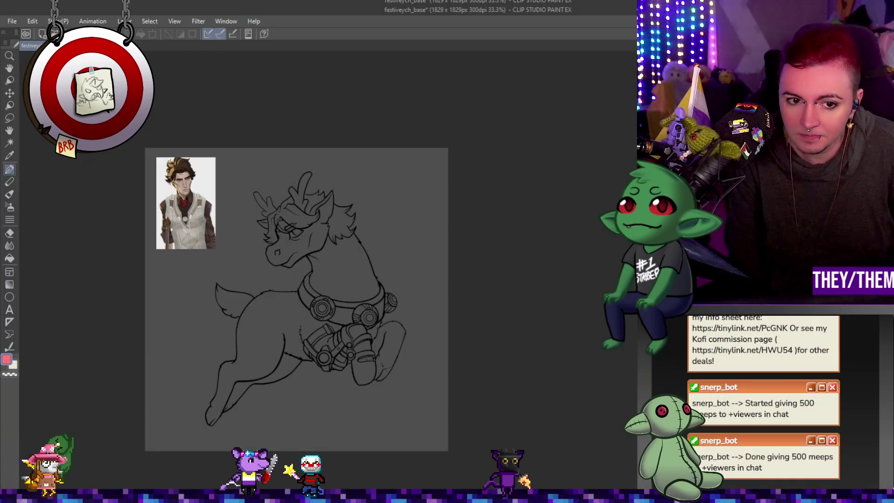
- Zoom in and inspect the steampunk reindeer line art
key("ctrl+plus")
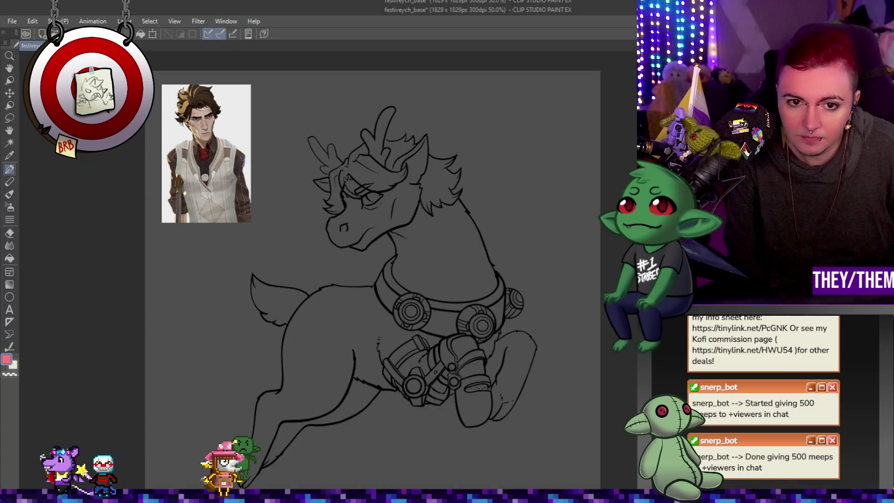
scroll(277, 107, "up", 1)
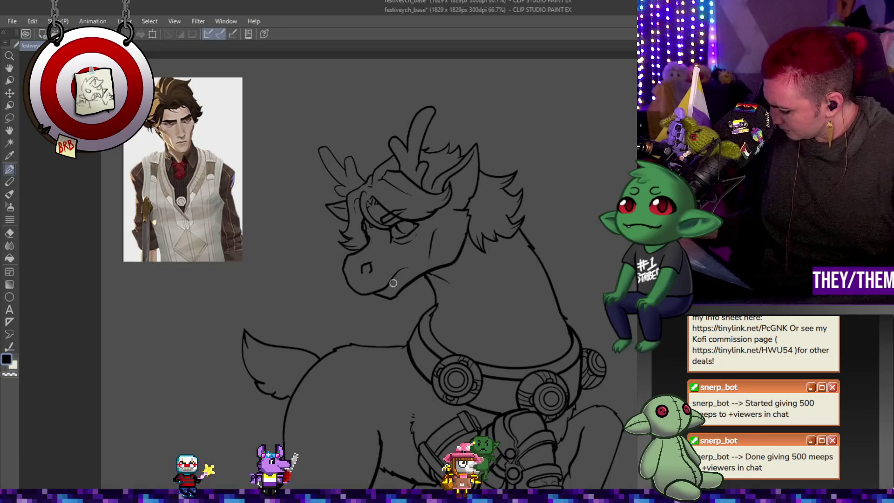
scroll(433, 275, "down", 3)
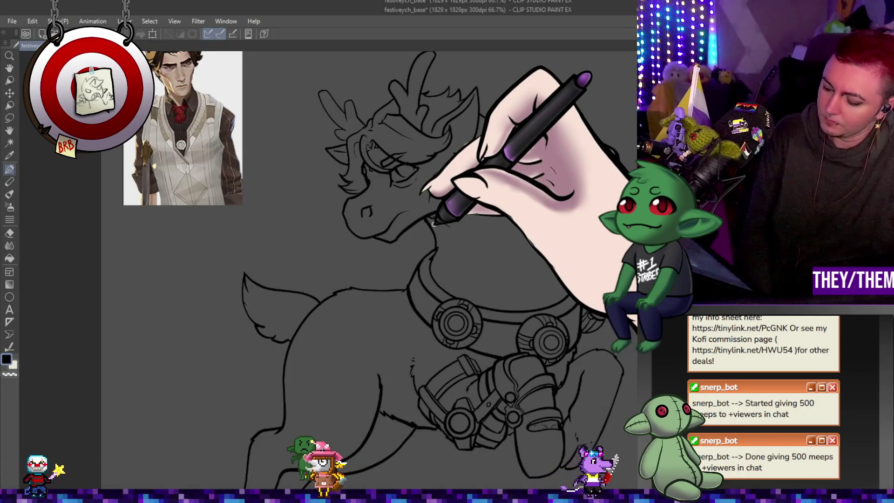
scroll(466, 196, "down", 3)
scroll(490, 158, "up", 3)
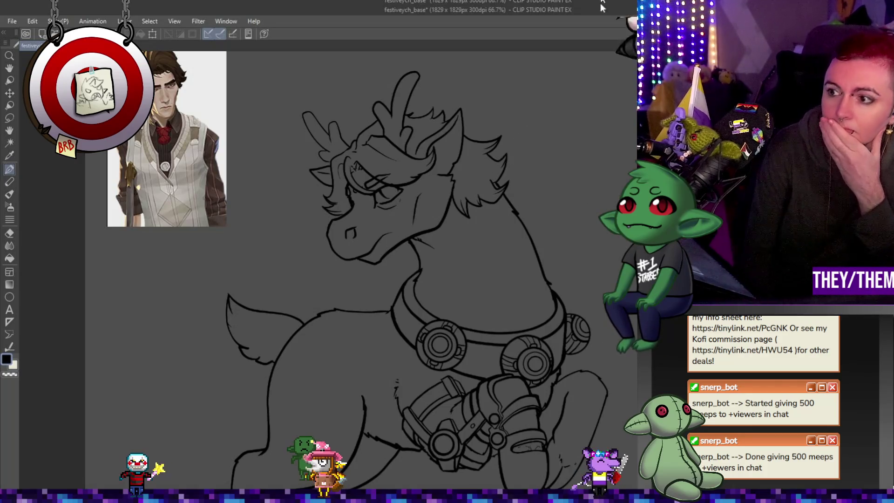
scroll(515, 280, "down", 3)
scroll(456, 344, "up", 3)
scroll(459, 344, "down", 2)
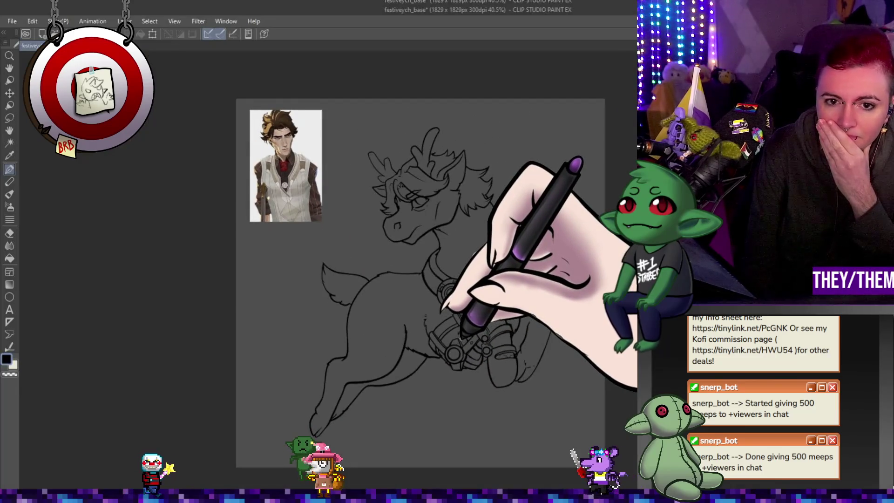
scroll(368, 219, "up", 2)
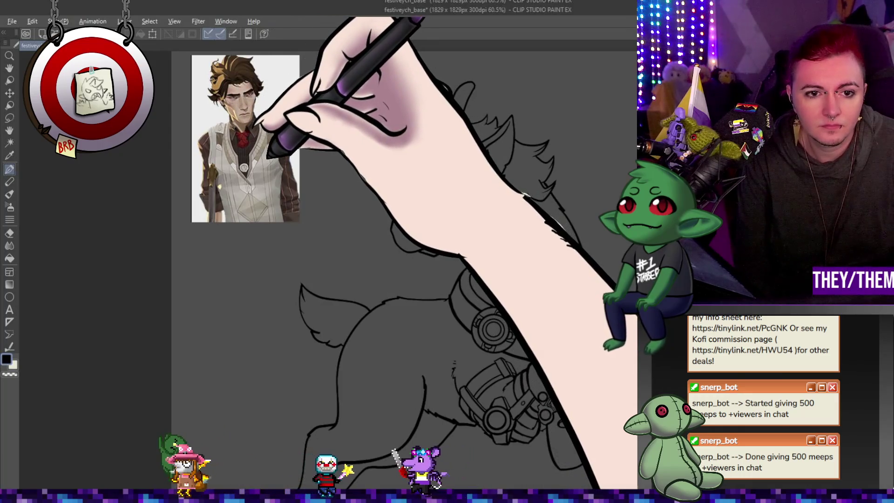
- Swap the drawing colour to white and select the Lasso Fill tool
key("x")
scroll(360, 201, "down", 2)
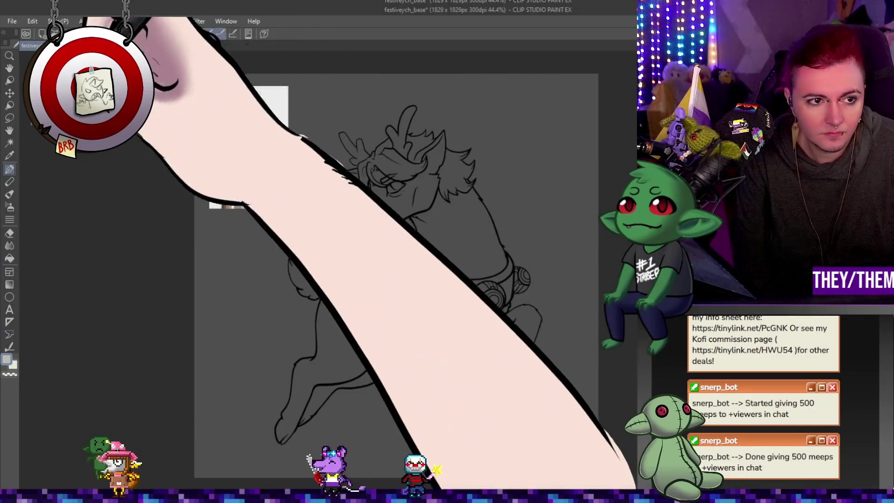
left_click(11, 259)
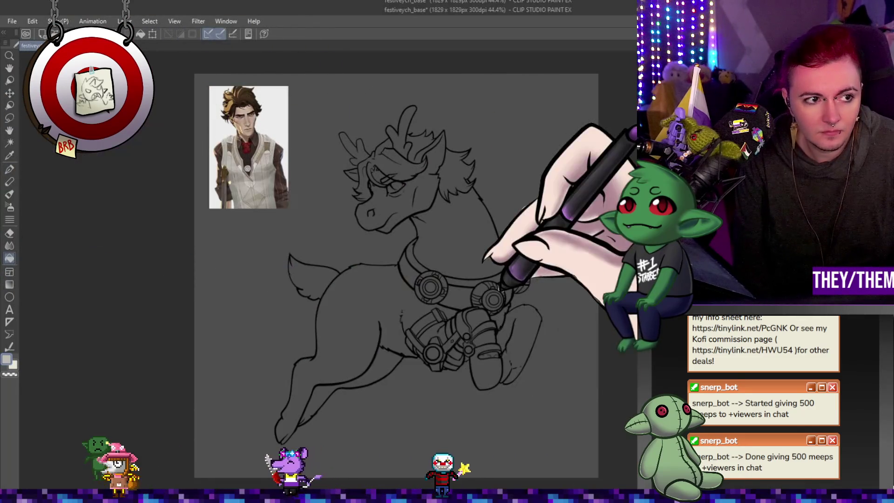
- Lasso-fill the whole reindeer silhouette with a pale grey-white base colour
mouse_move(483, 105)
left_mouse_down()
mouse_move(420, 88)
mouse_move(326, 149)
mouse_move(288, 268)
mouse_move(548, 188)
mouse_move(480, 100)
left_mouse_up()
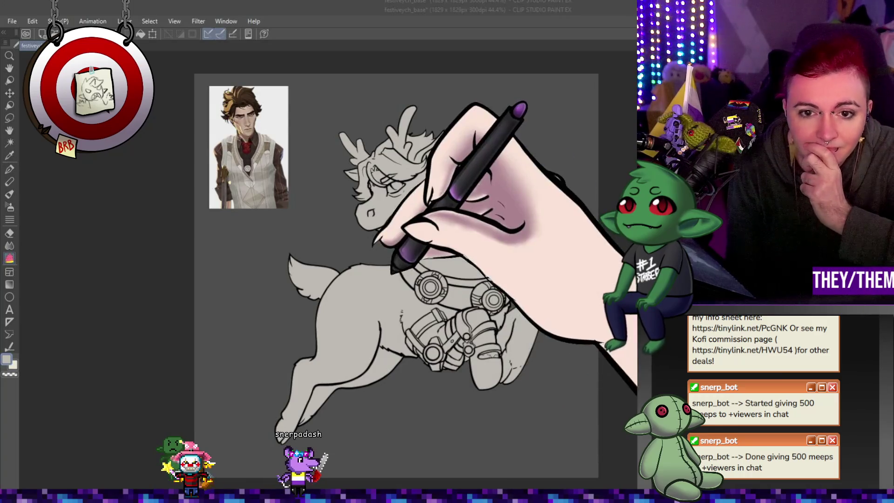
scroll(427, 139, "up", 3)
scroll(419, 209, "down", 4)
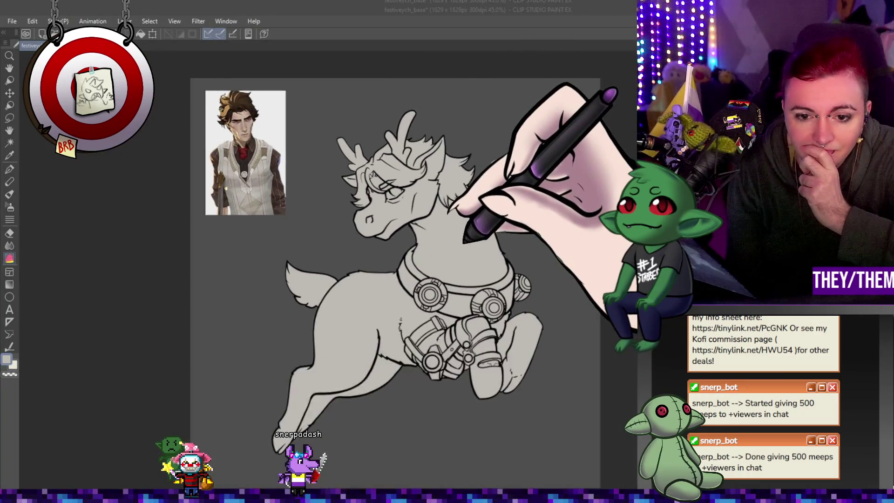
scroll(419, 209, "up", 3)
scroll(433, 228, "down", 4)
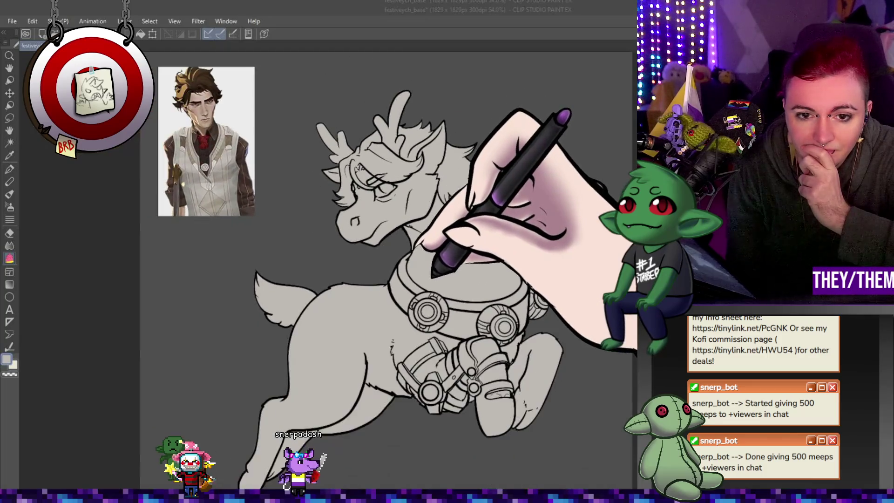
scroll(422, 232, "up", 3)
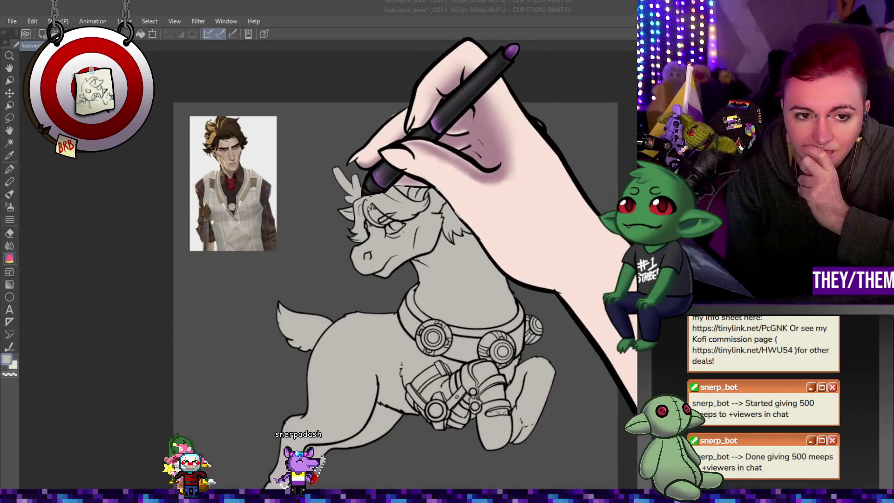
scroll(234, 124, "up", 2)
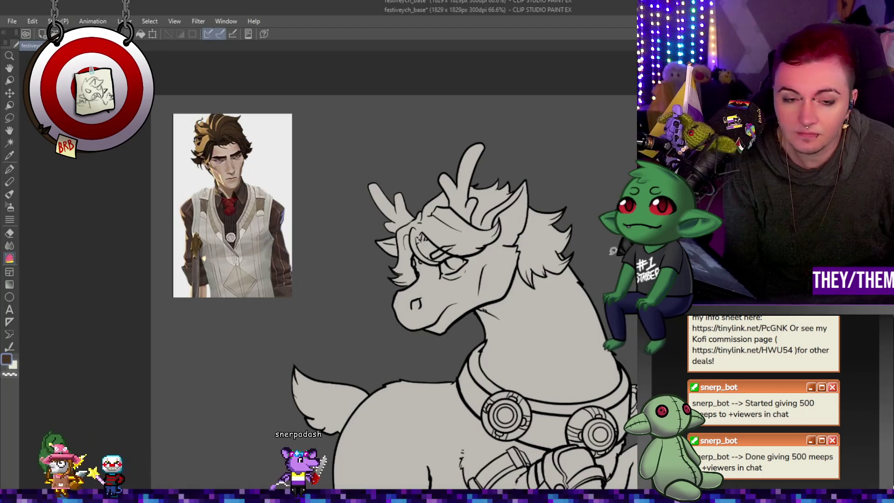
scroll(426, 217, "up", 1)
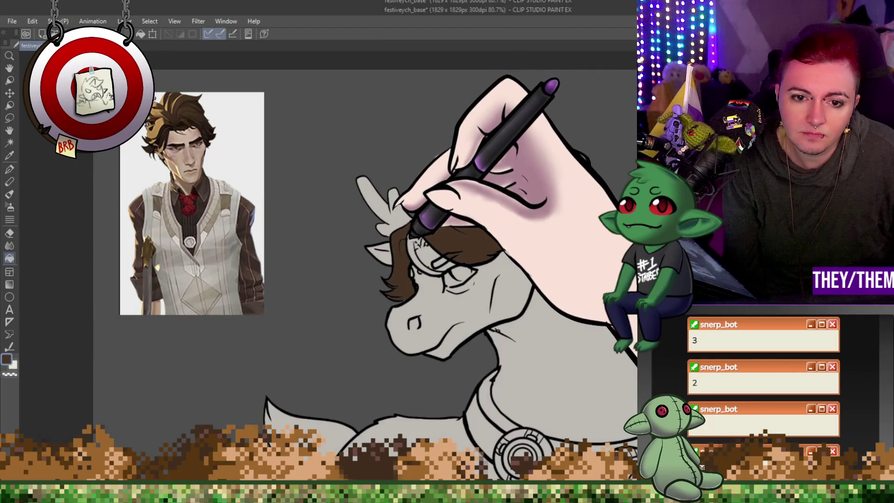
- Airbrush a soft pink blush on the deer's cheek and purplish shading around its eye
key("ctrl+minus")
left_click_drag(354, 298, 320, 226)
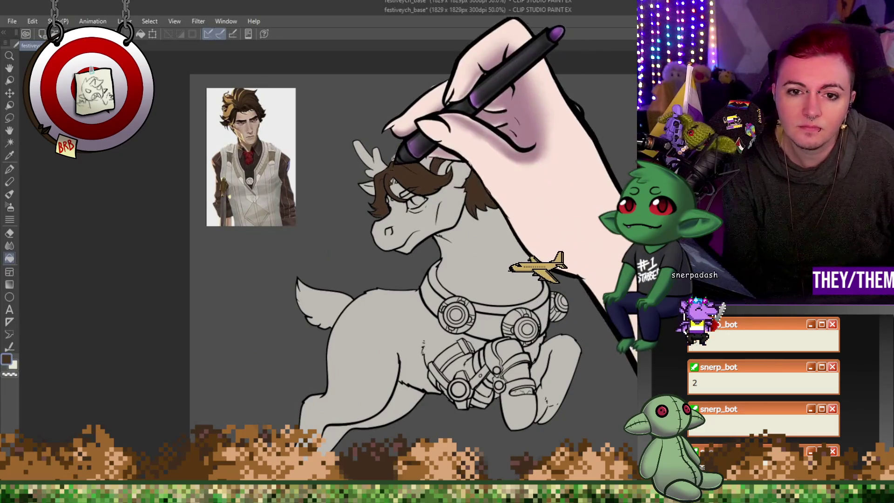
key("ctrl+plus")
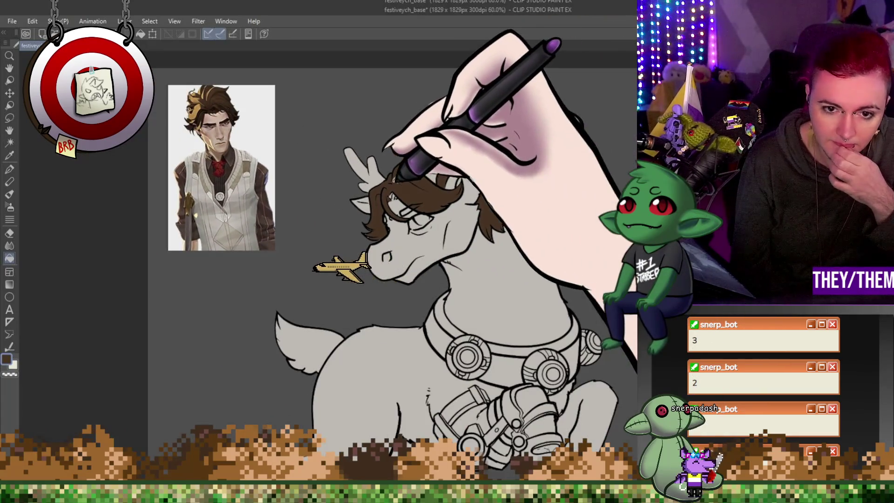
scroll(392, 201, "up", 5)
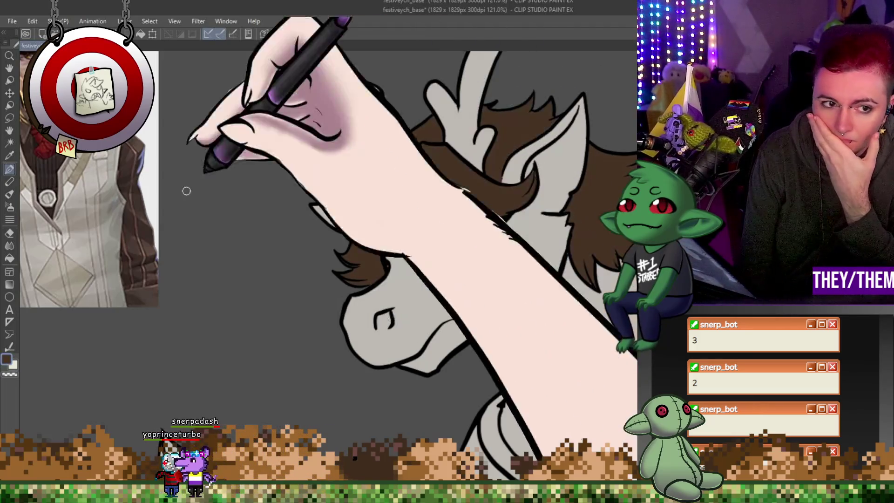
scroll(553, 343, "up", 1)
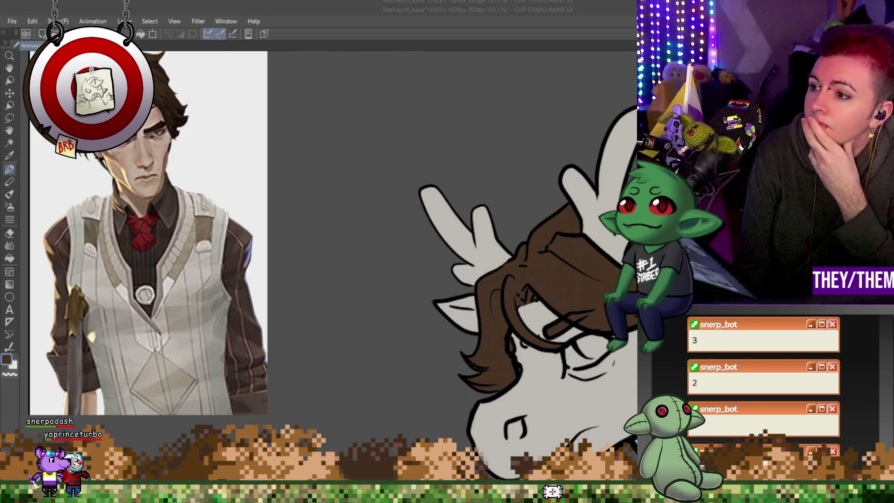
scroll(596, 438, "down", 8)
scroll(596, 438, "up", 5)
scroll(624, 433, "up", 4)
scroll(624, 434, "down", 3)
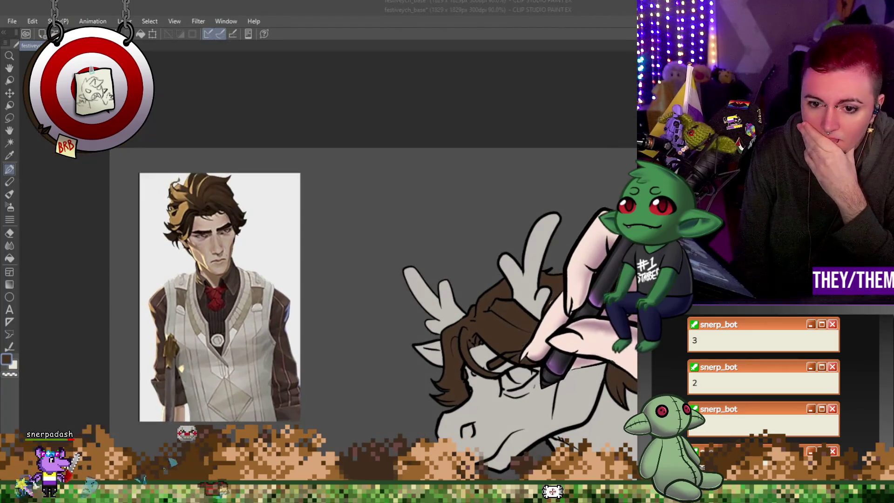
scroll(303, 426, "down", 3)
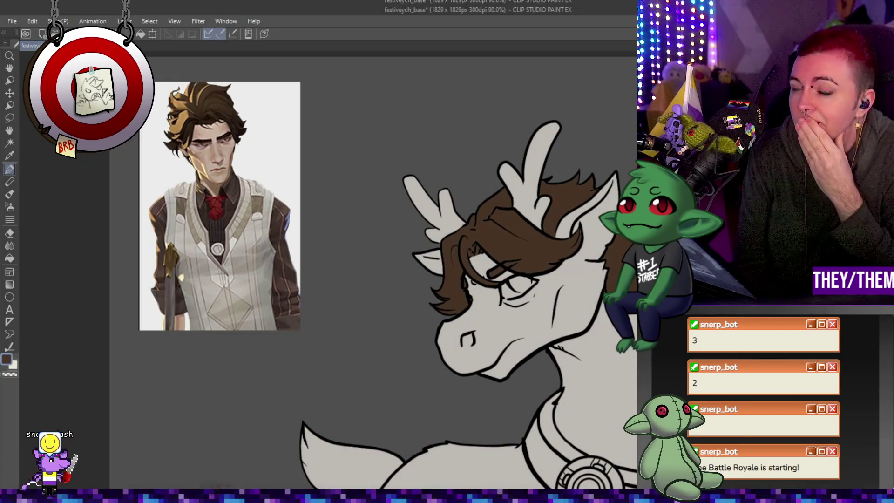
scroll(373, 270, "down", 3)
scroll(373, 270, "up", 3)
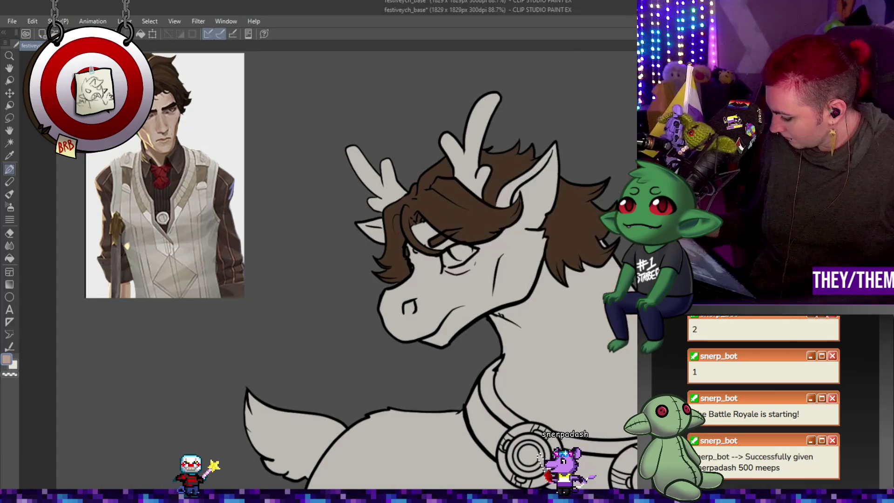
mouse_move(436, 293)
left_mouse_down()
mouse_move(409, 289)
mouse_move(438, 273)
left_mouse_up()
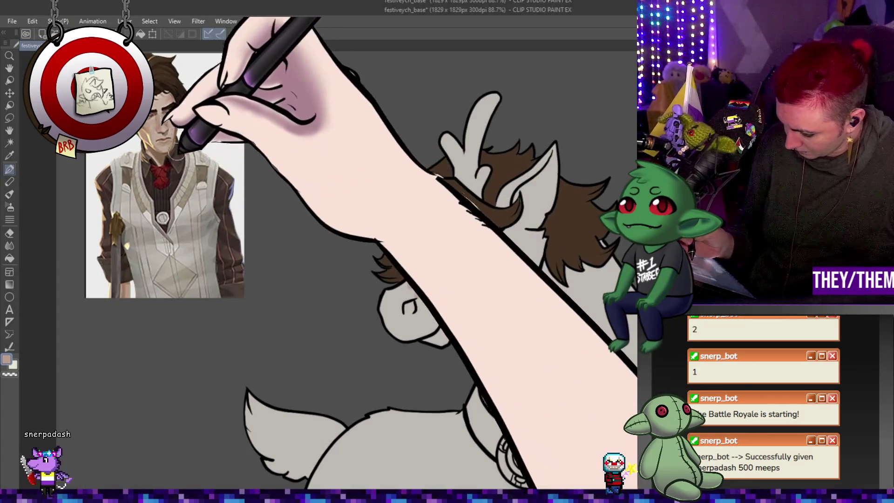
left_click_drag(475, 263, 454, 248)
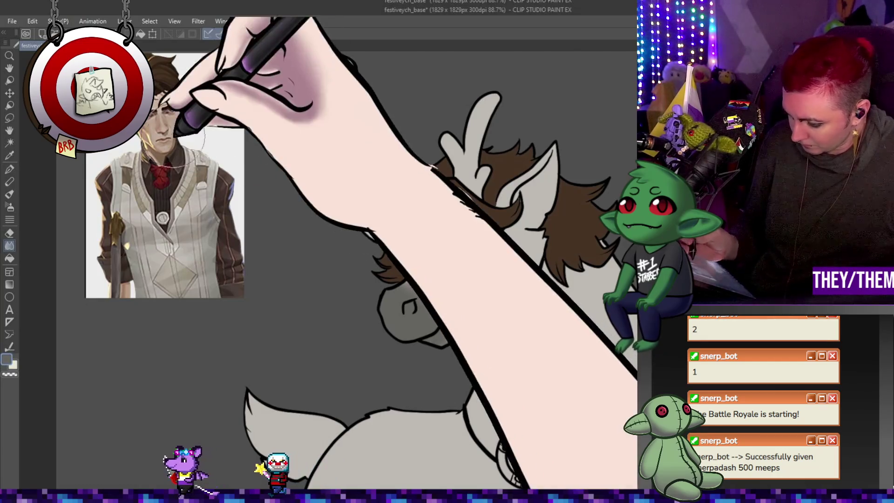
left_click(9, 170)
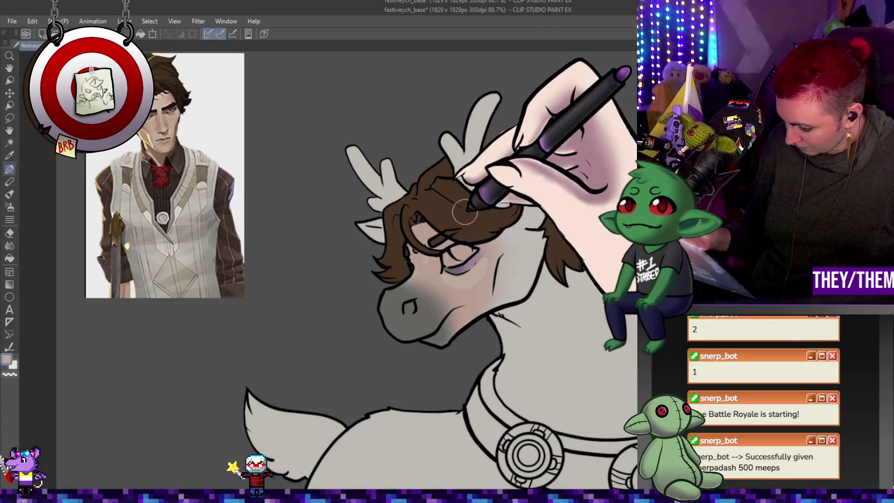
- Eyedrop black from the eyebrow line and blend the eye shading
left_click(448, 231, "alt")
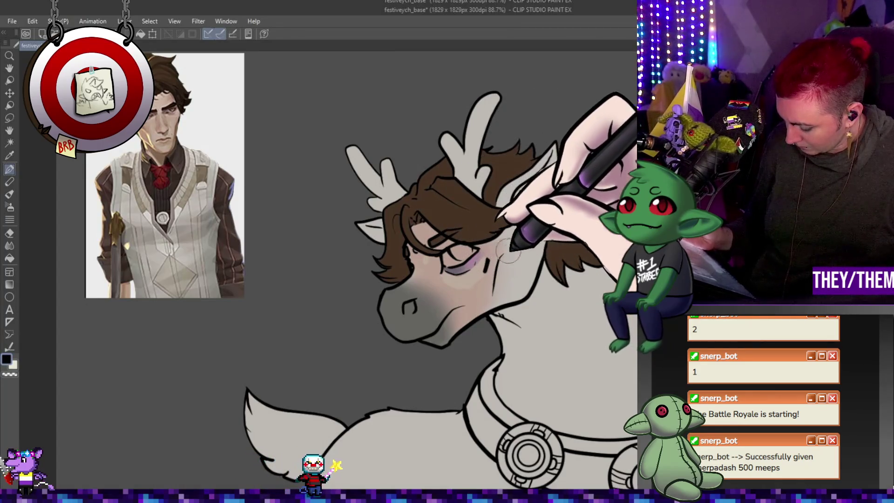
left_click(9, 245)
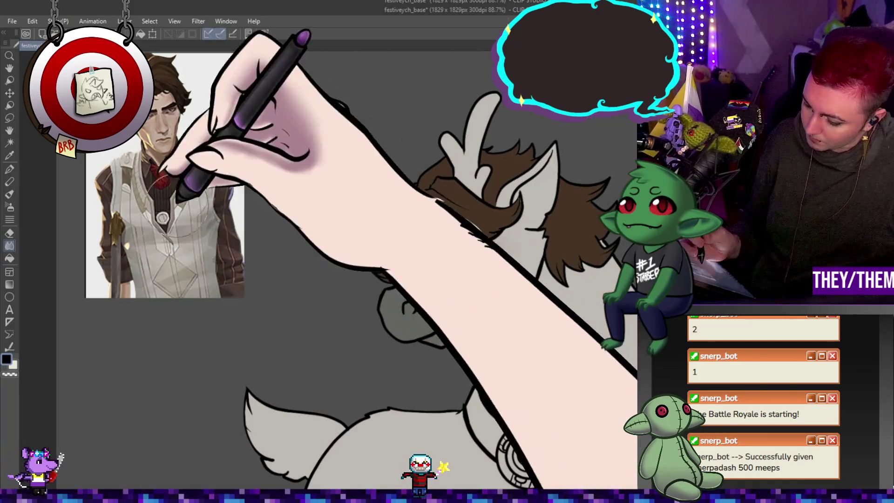
left_click(9, 169)
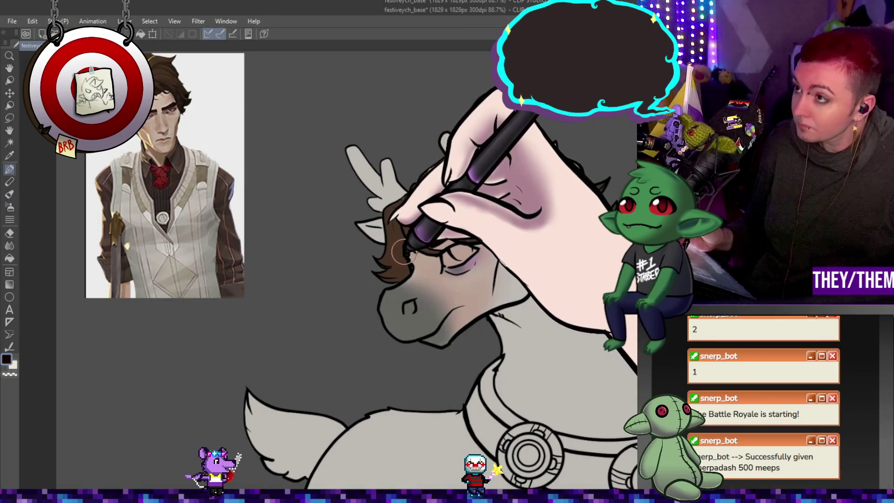
scroll(470, 243, "down", 5)
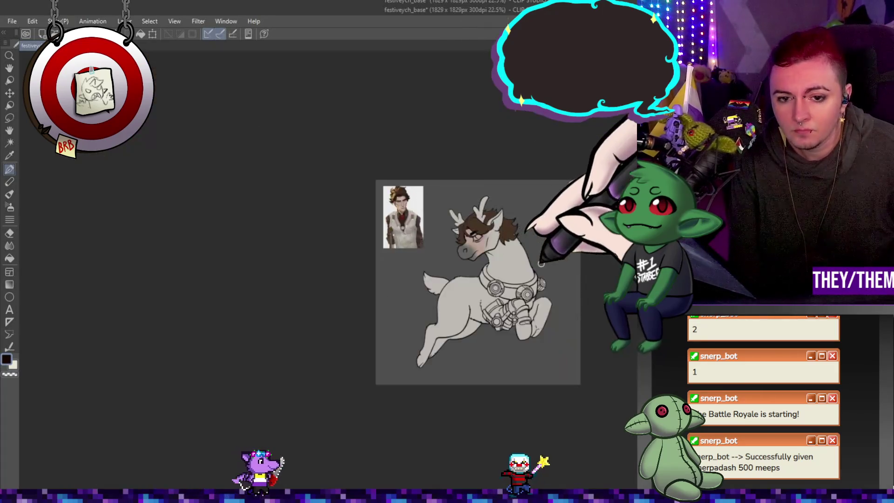
- Paint brown fur strokes across the chest, then undo them
scroll(517, 250, "up", 5)
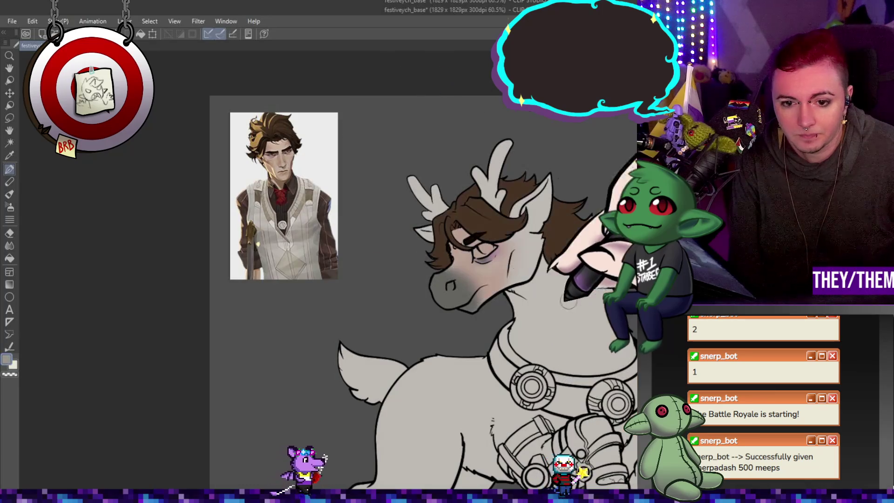
scroll(592, 295, "up", 1)
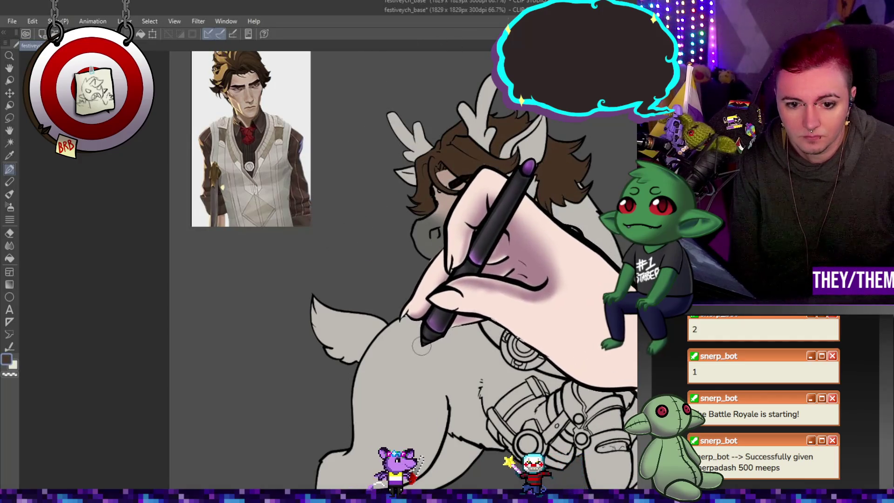
scroll(411, 317, "down", 1)
mouse_move(431, 301)
left_mouse_down()
mouse_move(414, 365)
mouse_move(435, 292)
left_mouse_up()
left_click_drag(455, 343, 458, 324)
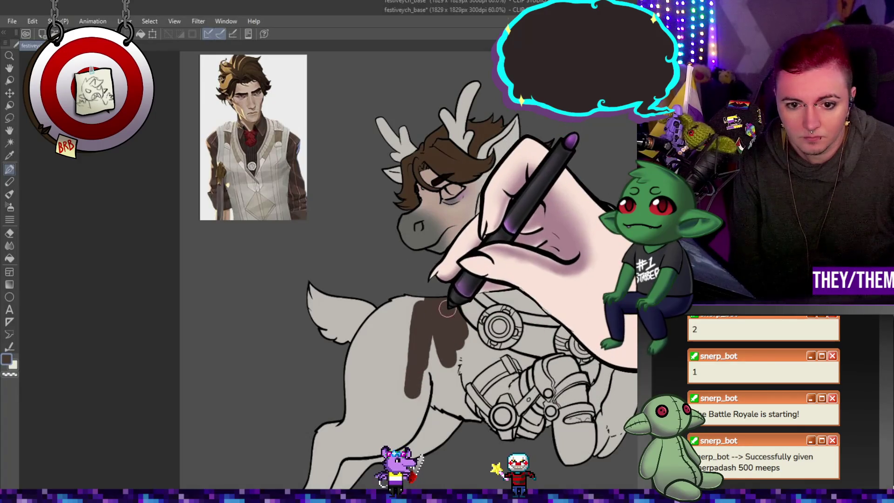
key("ctrl+z")
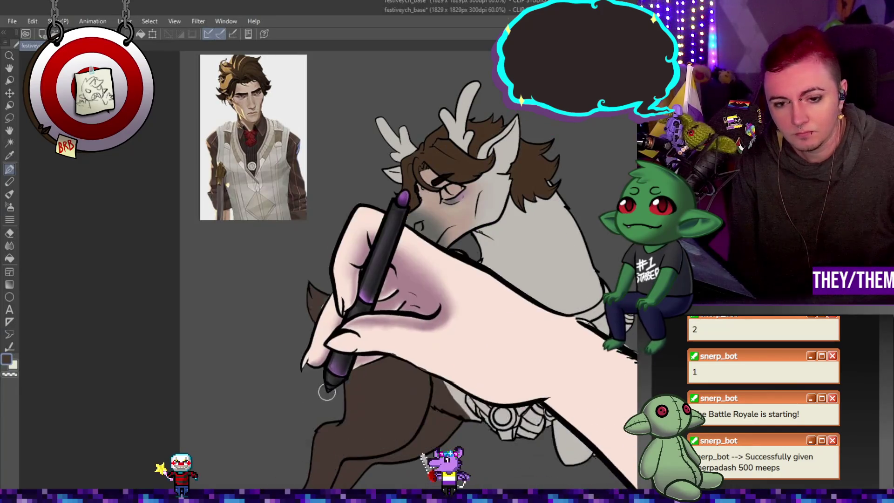
- Brush a peach blush onto the deer's cheek
scroll(326, 403, "down", 5)
scroll(428, 352, "up", 5)
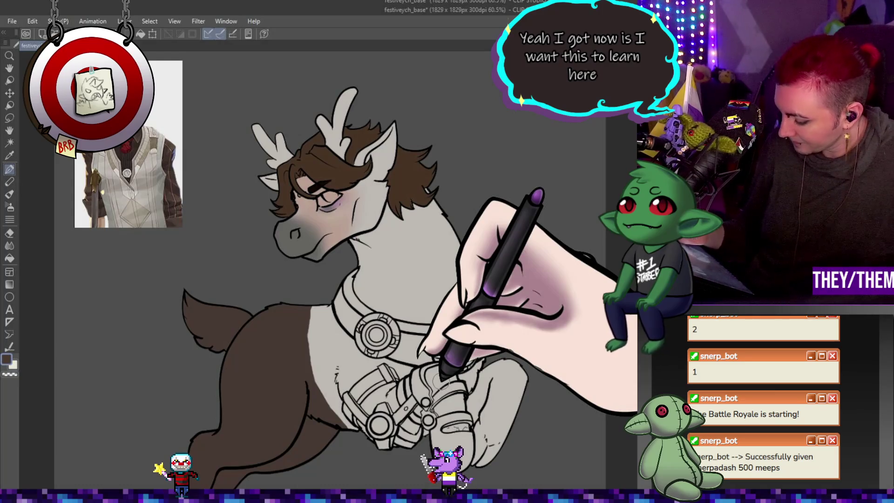
left_click(159, 40)
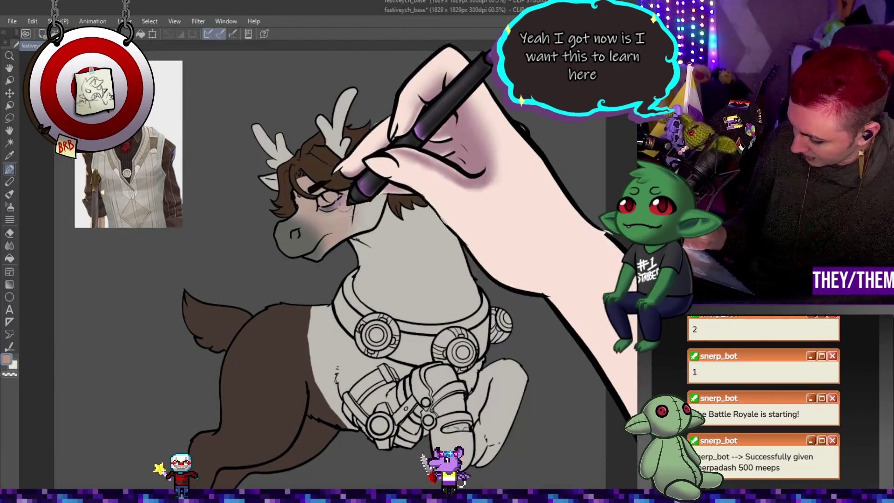
left_click_drag(336, 223, 355, 204)
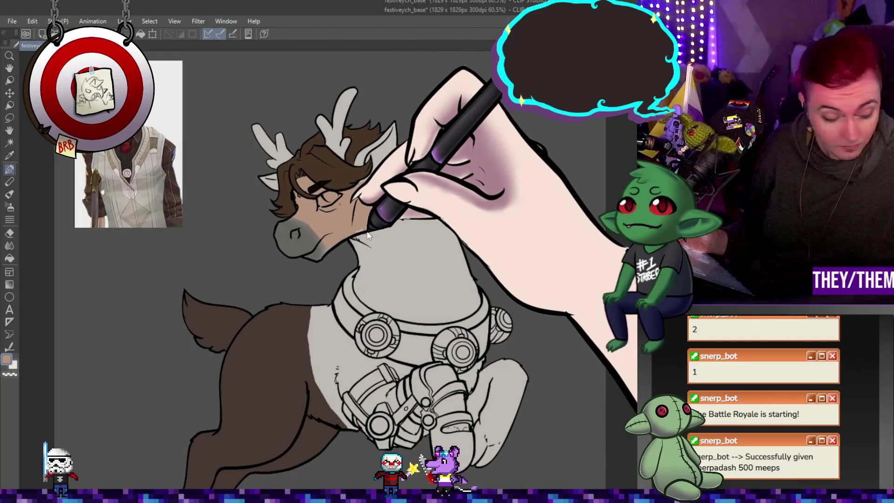
- Paint the neck tan with a darker brown stripe, then eyedrop the tan
left_click_drag(441, 241, 402, 281)
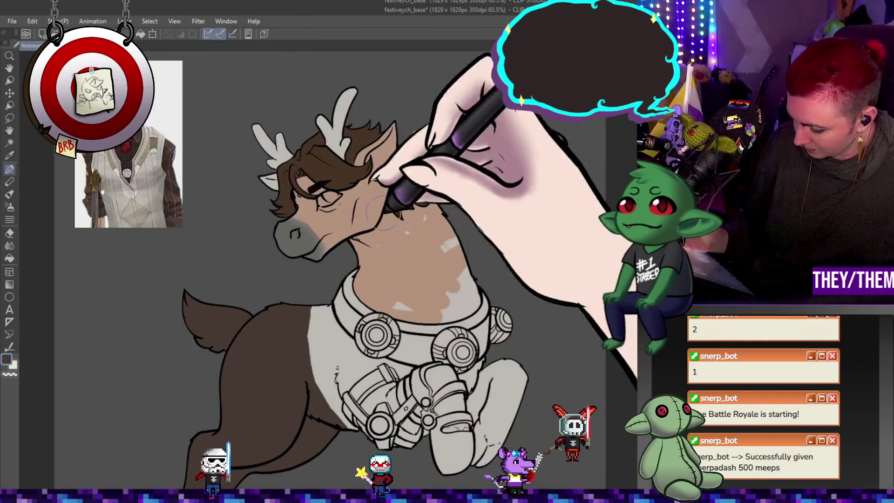
left_click_drag(431, 309, 438, 311)
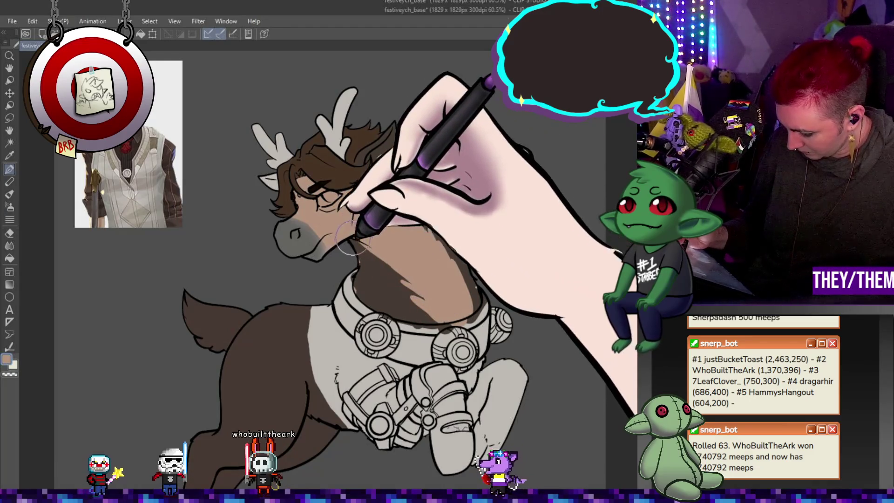
mouse_move(375, 251)
left_mouse_down()
mouse_move(426, 261)
mouse_move(465, 299)
mouse_move(455, 309)
mouse_move(450, 287)
mouse_move(361, 296)
mouse_move(364, 253)
mouse_move(357, 264)
mouse_move(396, 251)
mouse_move(445, 214)
left_mouse_up()
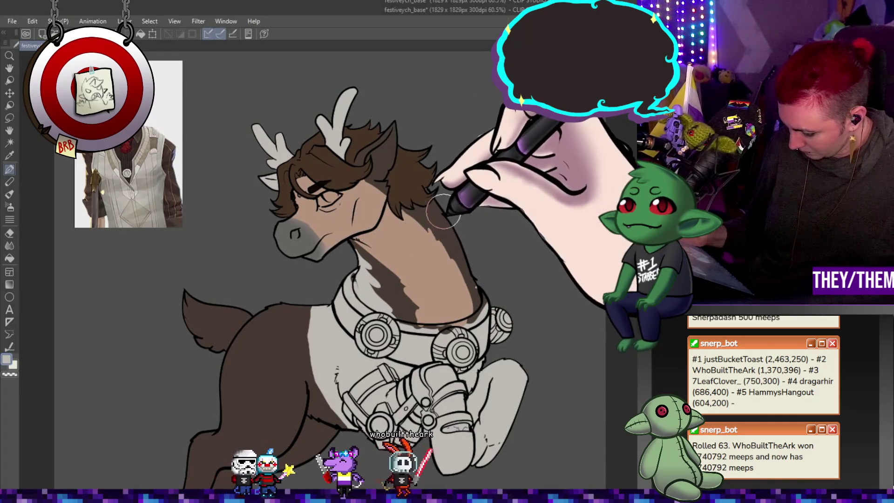
mouse_move(393, 144)
left_mouse_down()
mouse_move(406, 150)
mouse_move(376, 158)
left_mouse_up()
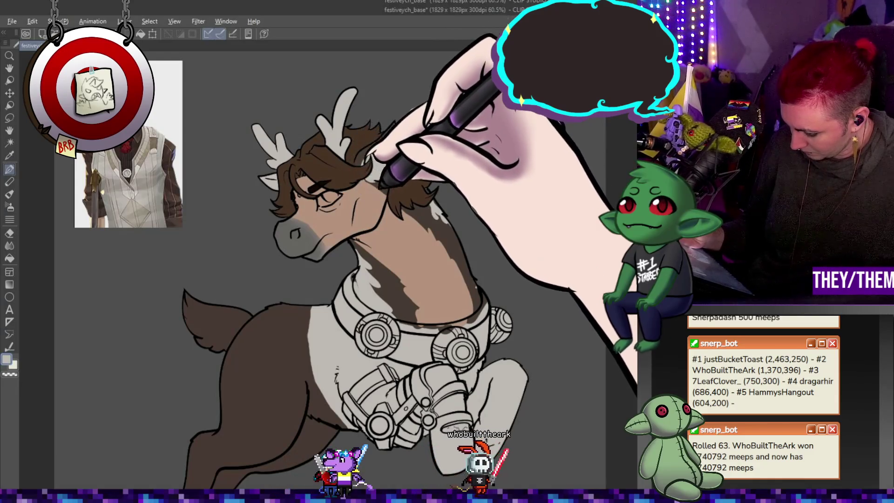
left_click(382, 236, "alt")
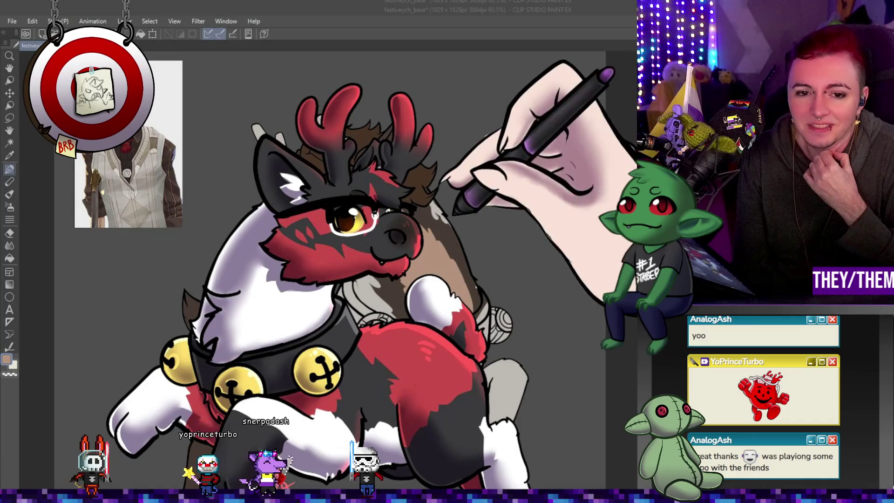
scroll(326, 270, "down", 1)
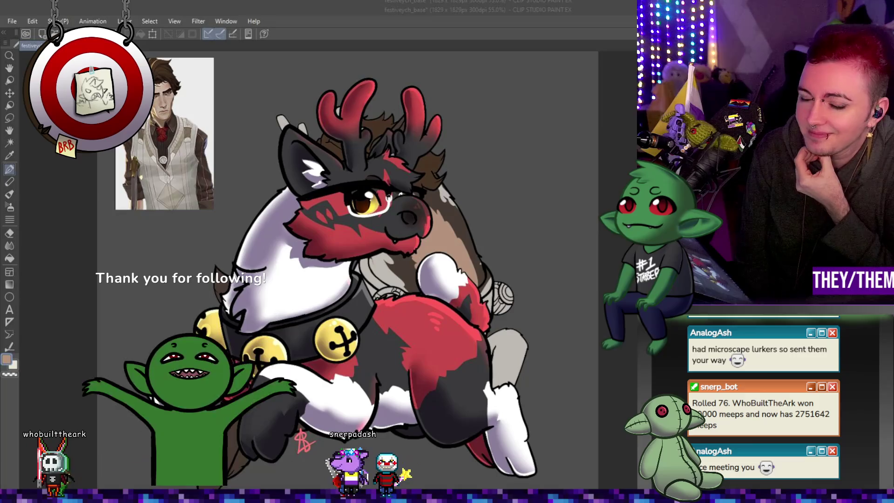
key("ctrl+minus")
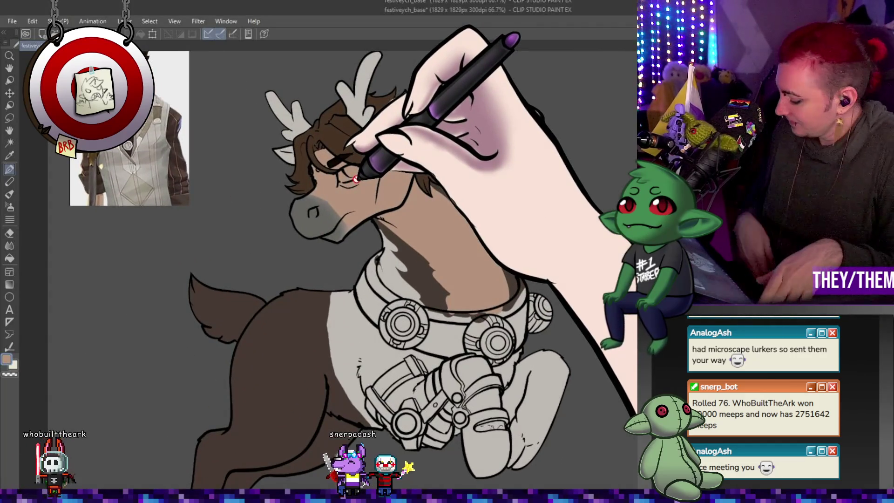
- Brush the Blend tool down the neck to merge the tan and brown shading
left_click(10, 246)
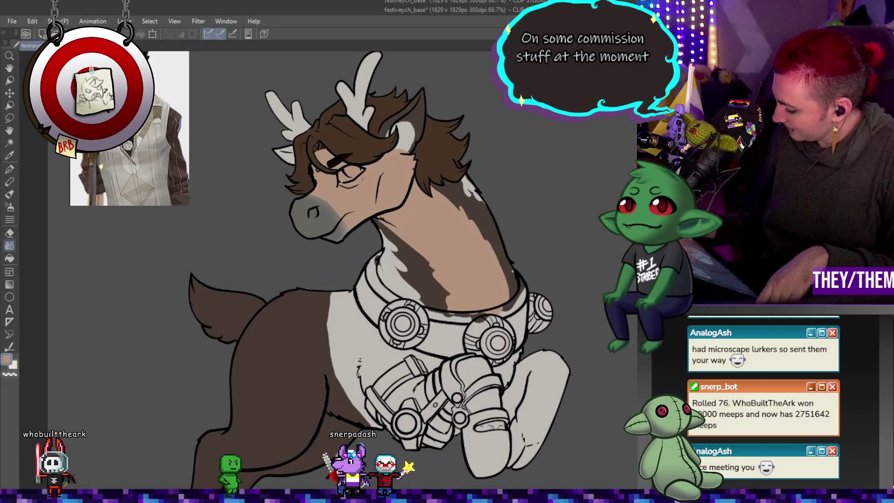
mouse_move(494, 219)
left_mouse_down()
mouse_move(499, 229)
mouse_move(510, 224)
mouse_move(499, 236)
mouse_move(497, 298)
mouse_move(449, 182)
mouse_move(573, 303)
mouse_move(455, 270)
mouse_move(450, 302)
mouse_move(509, 255)
mouse_move(410, 279)
mouse_move(420, 300)
mouse_move(516, 279)
mouse_move(463, 189)
mouse_move(475, 183)
mouse_move(512, 295)
left_mouse_up()
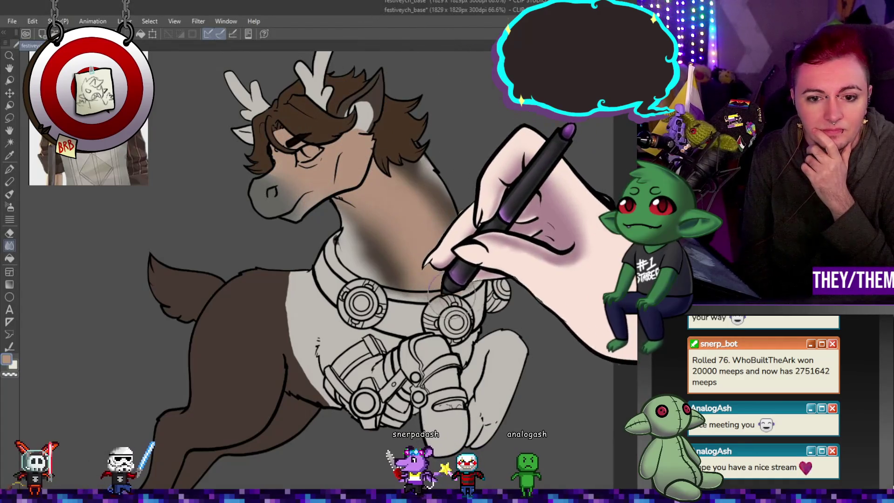
- Blend the brown-to-white edge on the chest and the shading along the neck
scroll(421, 229, "down", 3)
scroll(433, 219, "down", 1)
scroll(423, 200, "up", 3)
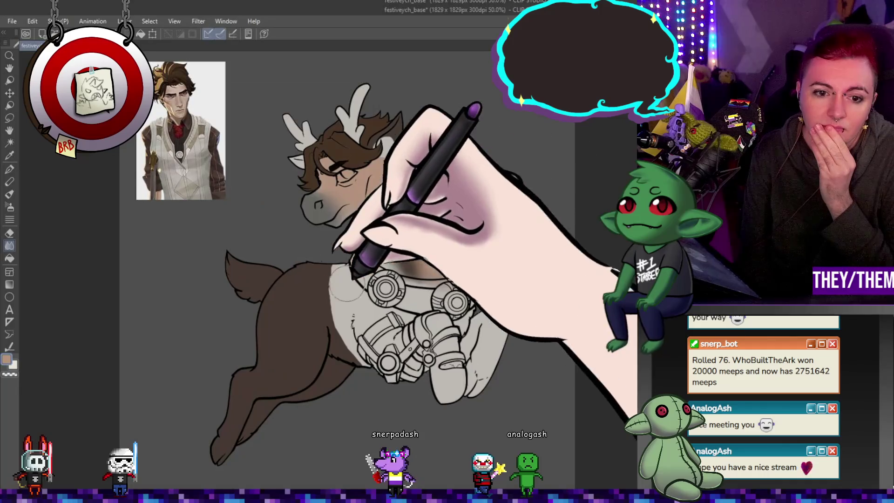
mouse_move(326, 298)
left_mouse_down()
mouse_move(339, 290)
mouse_move(352, 304)
mouse_move(320, 250)
mouse_move(317, 303)
mouse_move(320, 183)
mouse_move(340, 180)
left_mouse_up()
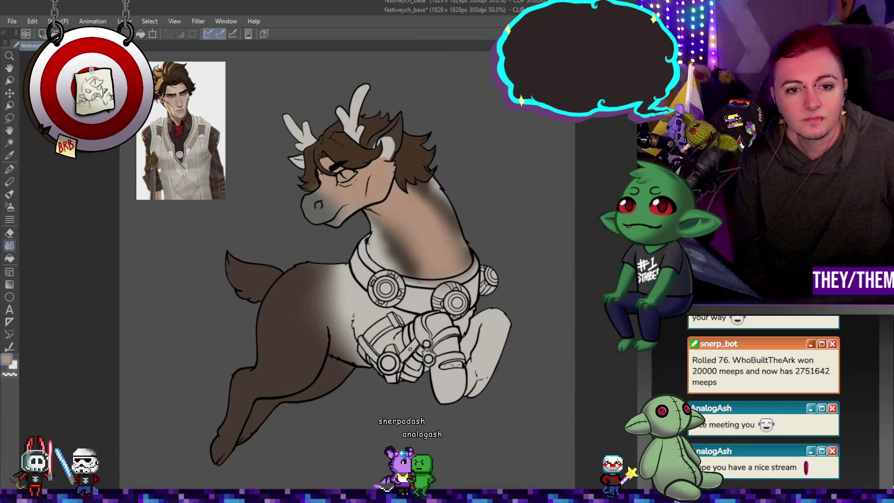
mouse_move(419, 224)
left_mouse_down()
mouse_move(400, 190)
mouse_move(330, 190)
mouse_move(390, 200)
mouse_move(454, 273)
left_mouse_up()
scroll(451, 275, "down", 5)
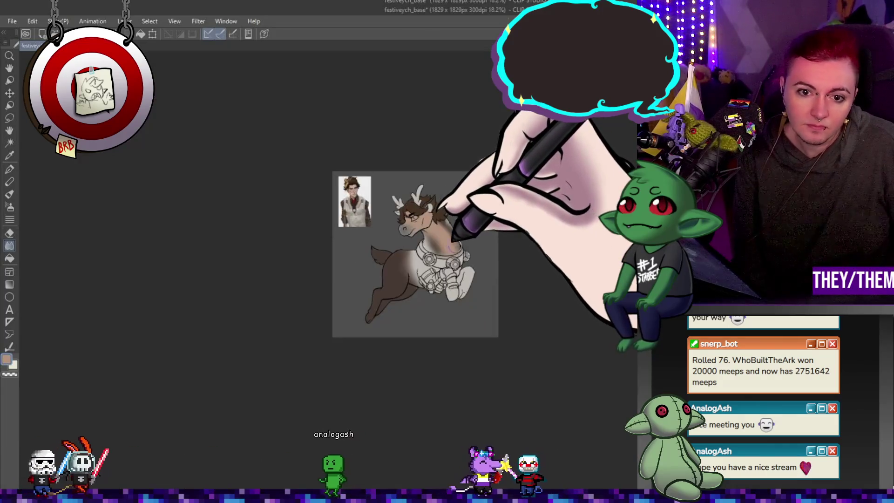
scroll(400, 225, "up", 6)
scroll(399, 225, "down", 3)
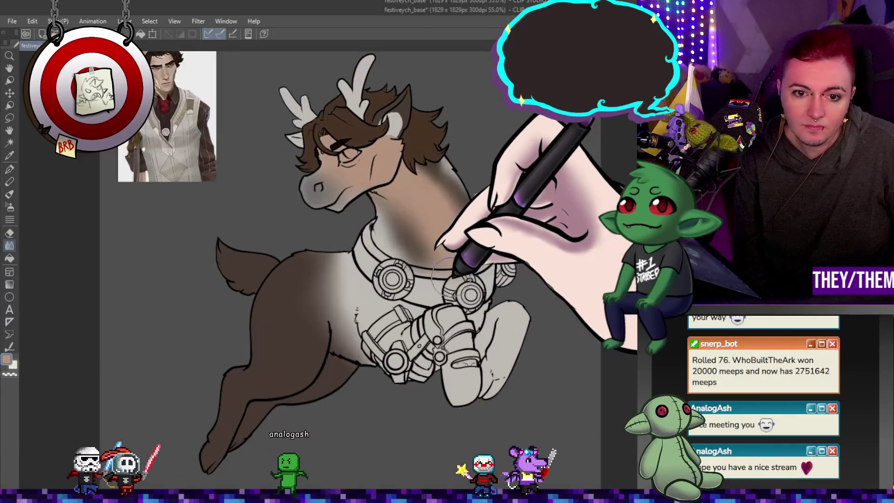
scroll(393, 255, "up", 1)
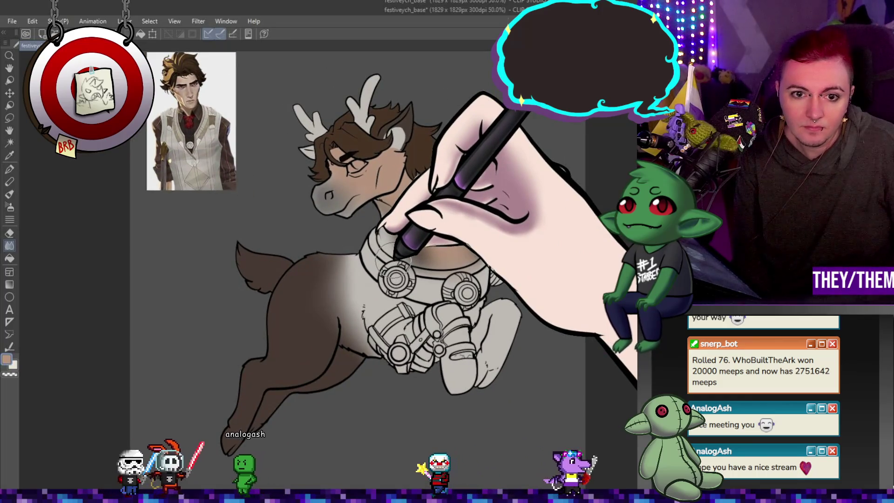
scroll(394, 261, "down", 2)
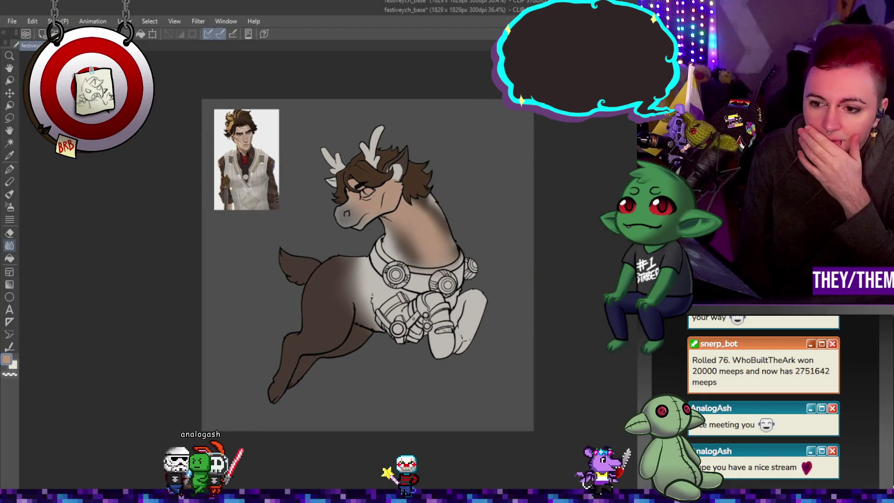
scroll(411, 228, "up", 3)
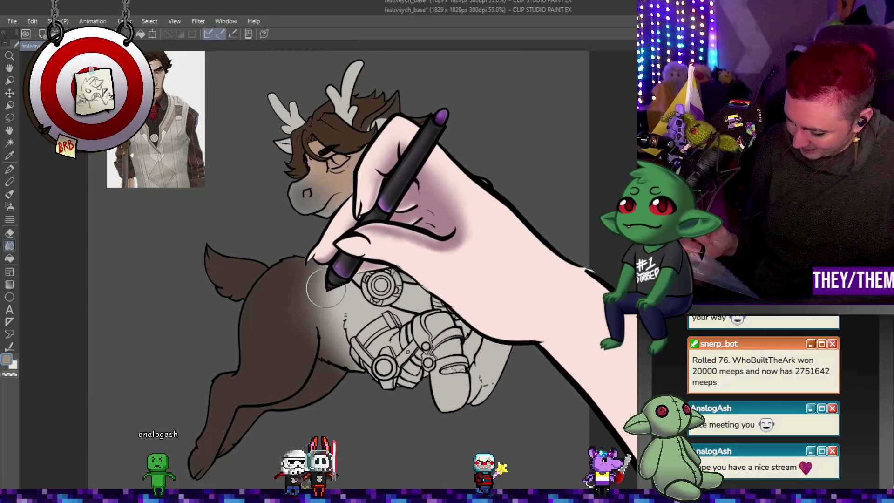
- Repaint a pale stroke across the body and part of the chest in brown
left_click(9, 169)
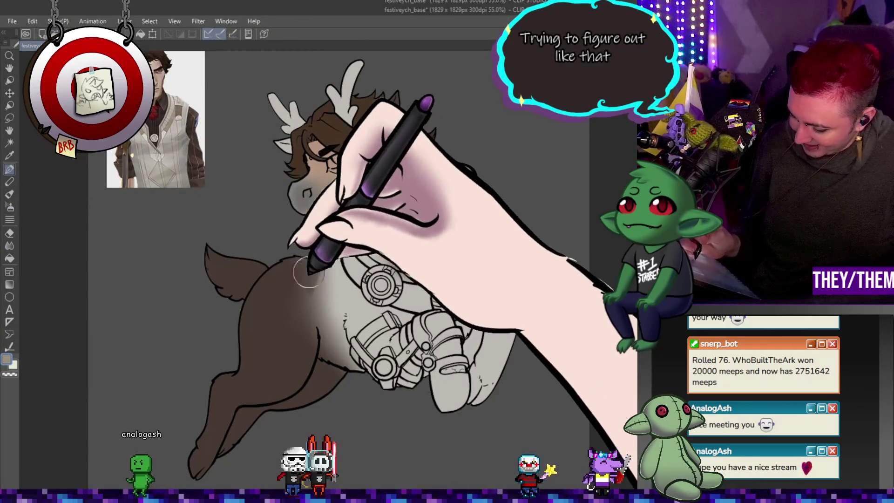
mouse_move(303, 298)
left_mouse_down()
mouse_move(361, 294)
mouse_move(354, 305)
left_mouse_up()
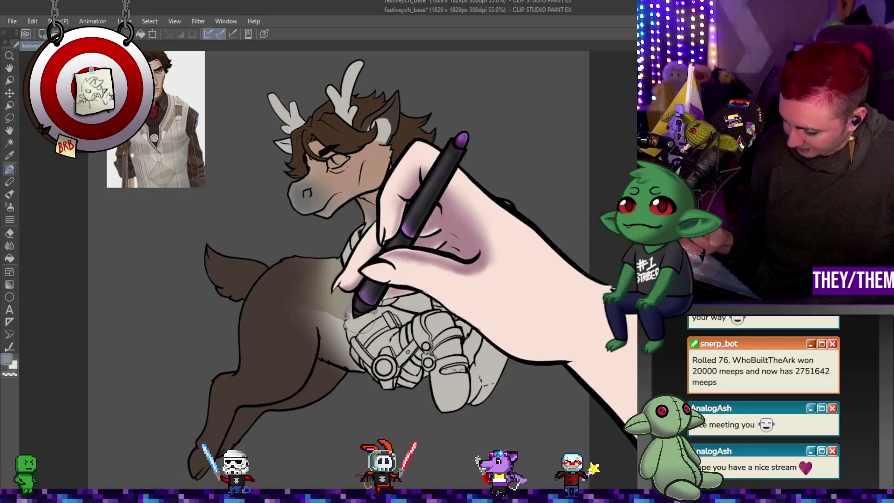
left_click_drag(426, 300, 297, 308)
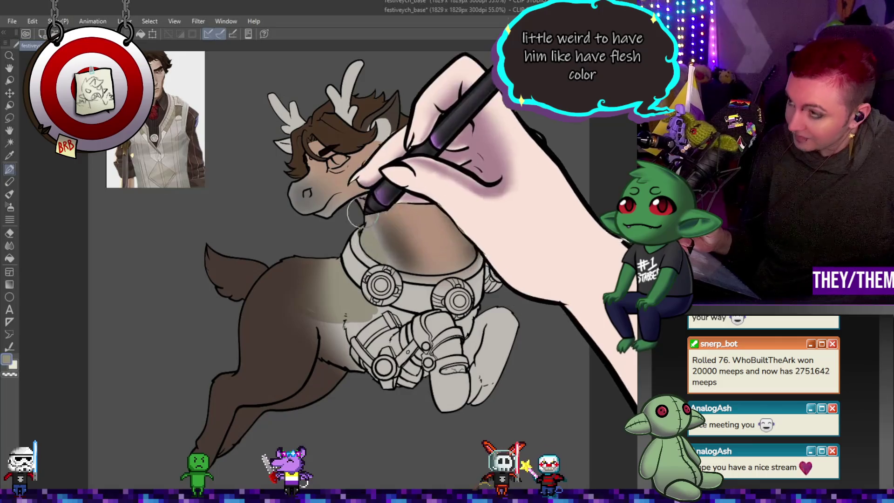
- Blend the fur shading near the collar
left_click(9, 245)
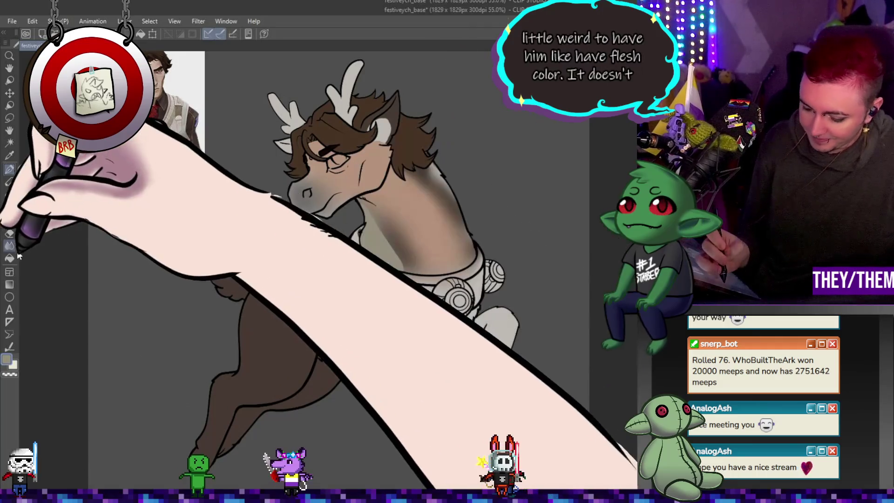
mouse_move(400, 252)
left_mouse_down()
mouse_move(426, 249)
mouse_move(391, 238)
mouse_move(408, 250)
mouse_move(396, 298)
mouse_move(350, 298)
mouse_move(428, 182)
left_mouse_up()
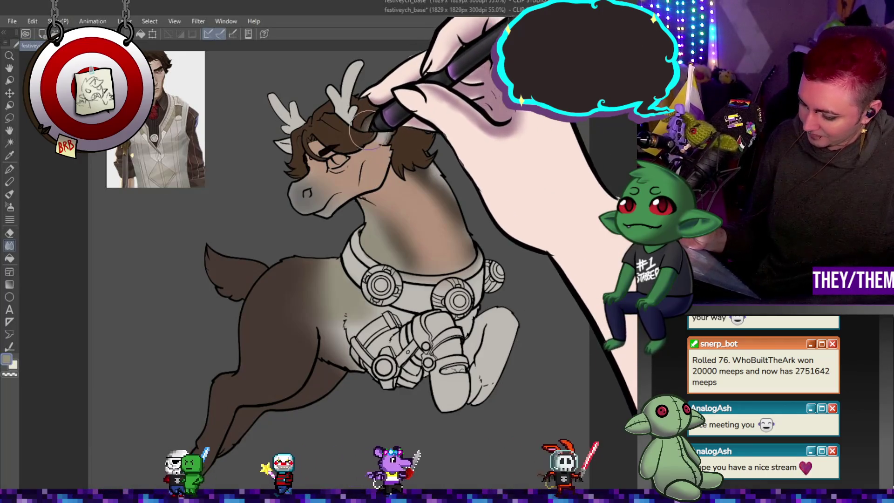
scroll(373, 121, "down", 4)
scroll(319, 135, "up", 3)
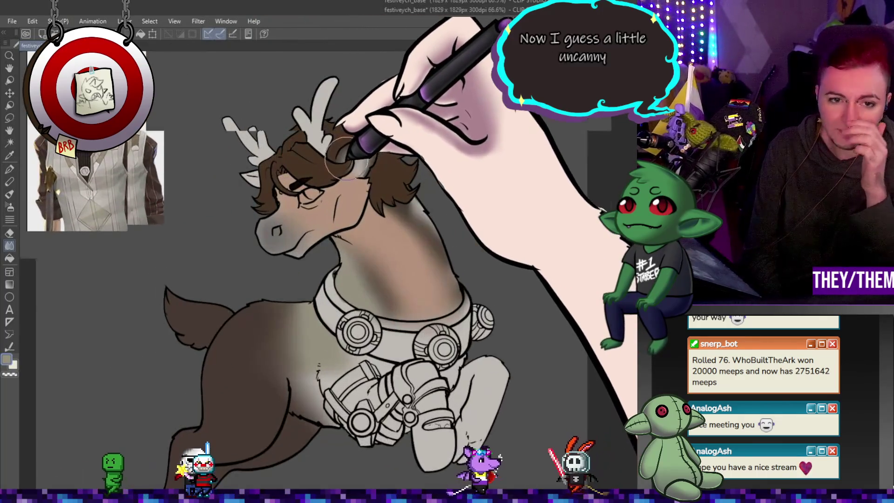
scroll(368, 151, "down", 1)
scroll(326, 140, "down", 1)
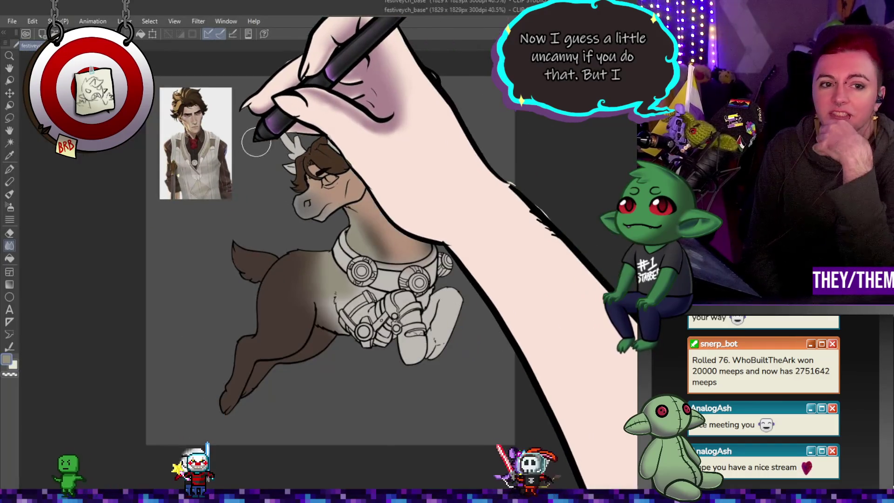
scroll(349, 135, "up", 2)
scroll(466, 149, "down", 2)
scroll(430, 250, "up", 2)
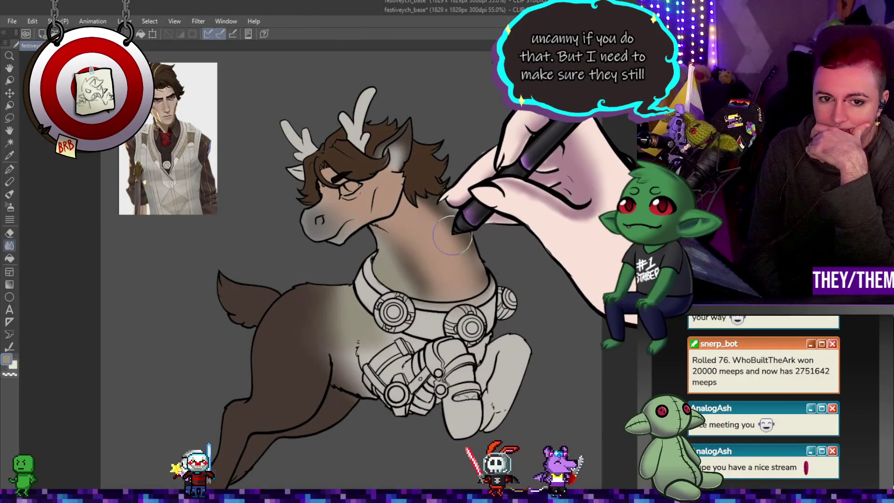
scroll(489, 273, "down", 1)
scroll(531, 307, "down", 1)
scroll(465, 293, "up", 1)
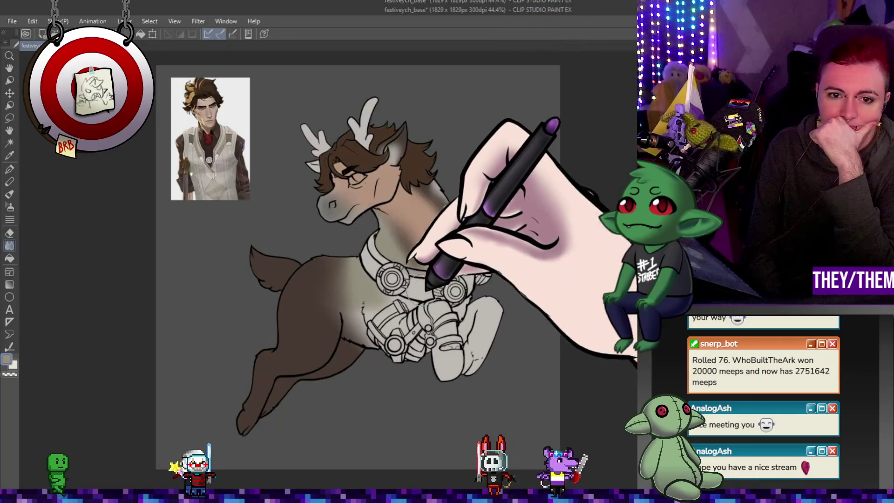
scroll(343, 273, "down", 1)
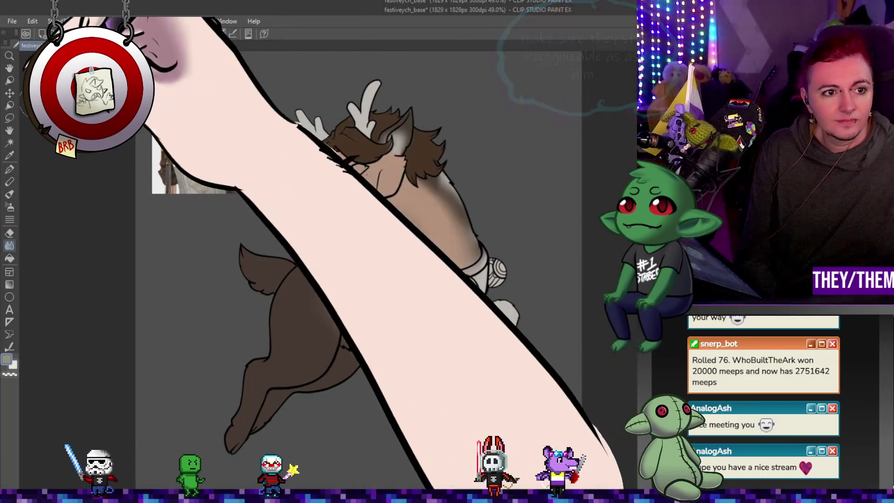
key("m")
mouse_move(363, 275)
left_mouse_down()
mouse_move(294, 223)
mouse_move(207, 377)
mouse_move(291, 475)
mouse_move(378, 380)
mouse_move(387, 326)
left_mouse_up()
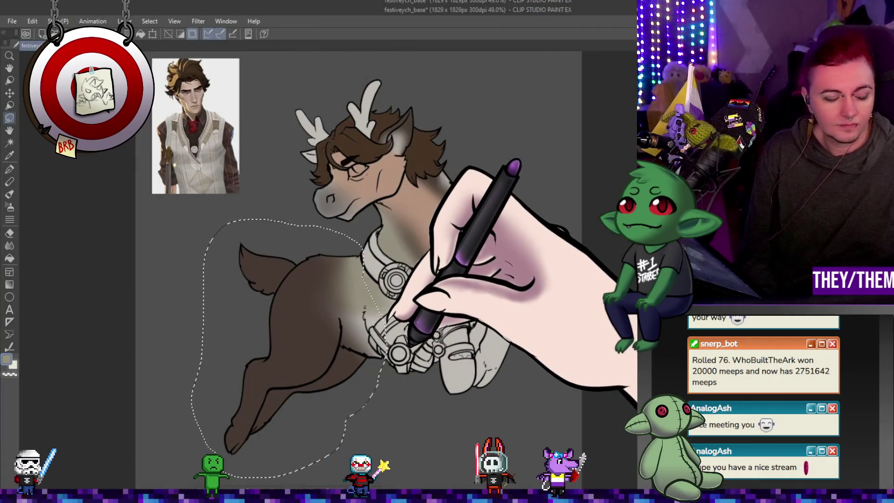
key("Delete")
key("ctrl+z")
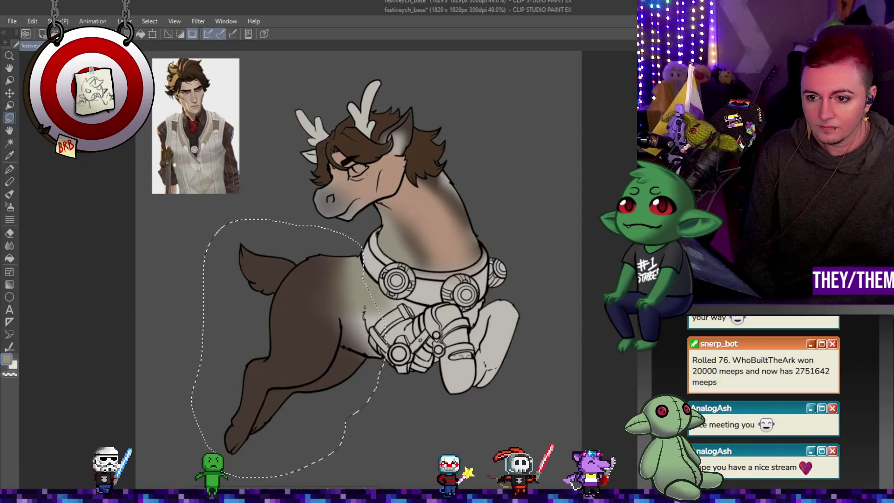
key("Delete")
key("ctrl+z")
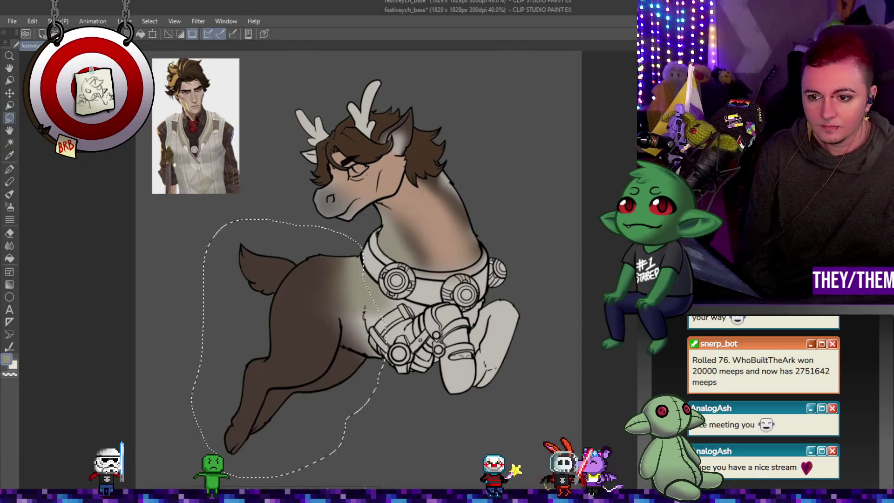
key("ctrl+z")
key("ctrl+y")
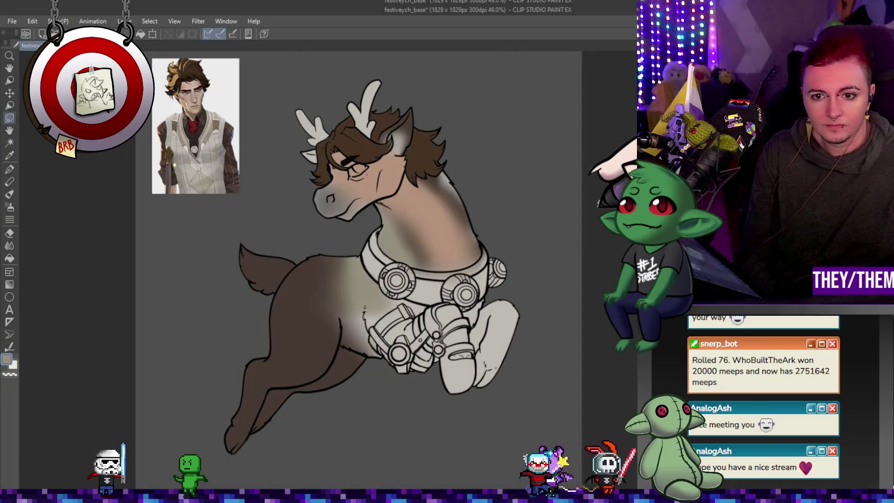
scroll(439, 217, "up", 3)
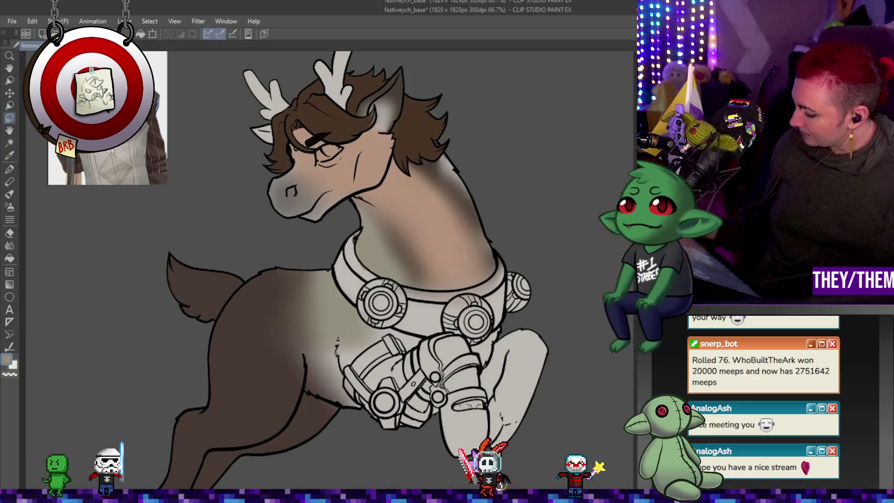
key("p")
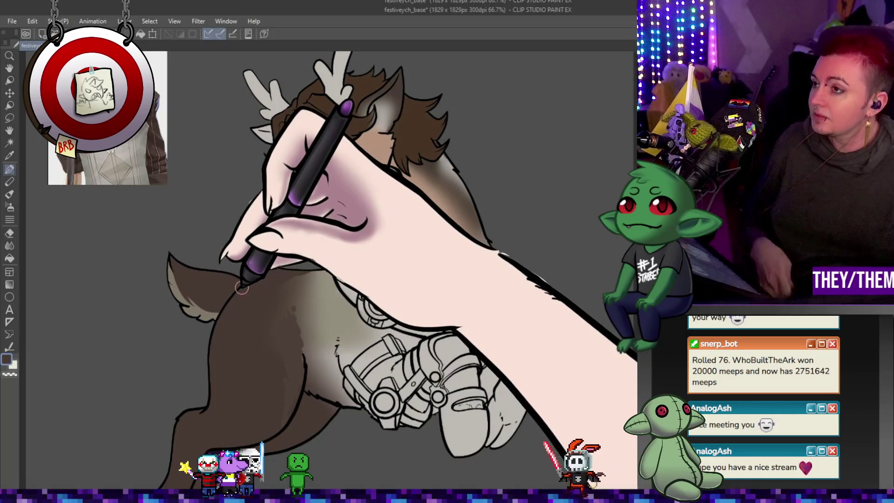
scroll(242, 289, "down", 5)
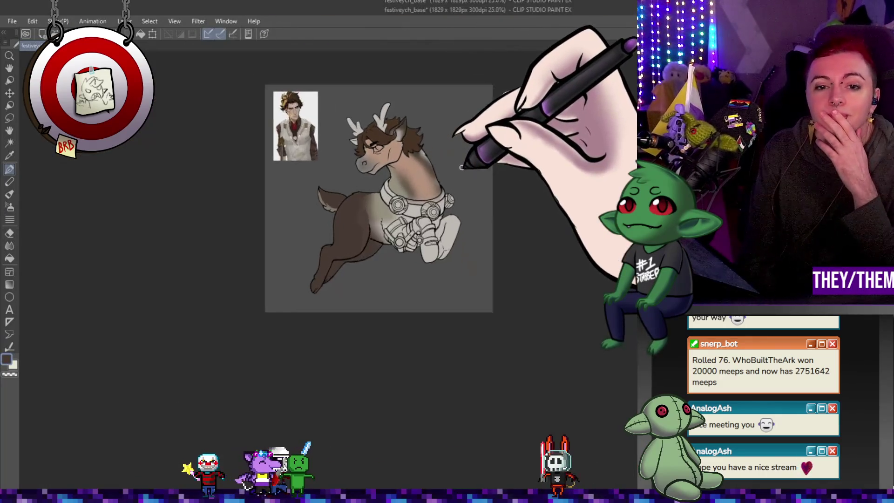
scroll(361, 190, "up", 2)
scroll(363, 191, "down", 2)
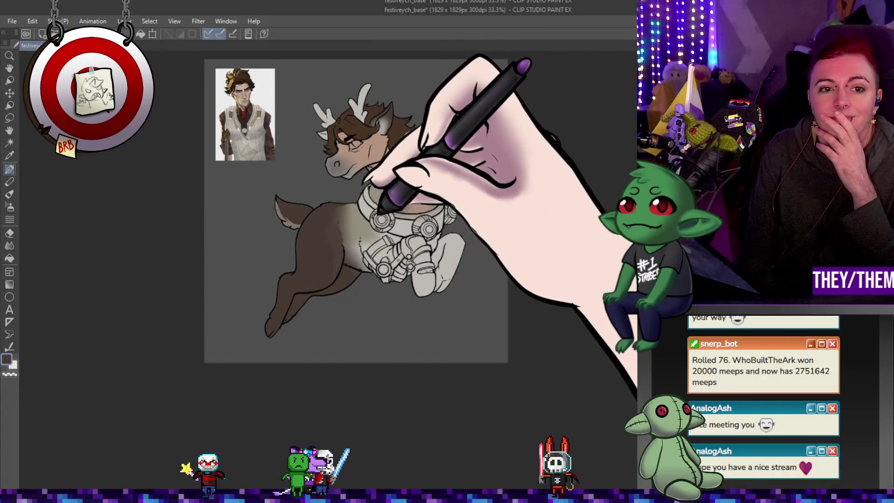
scroll(368, 195, "up", 1)
scroll(368, 192, "up", 3)
scroll(419, 189, "down", 2)
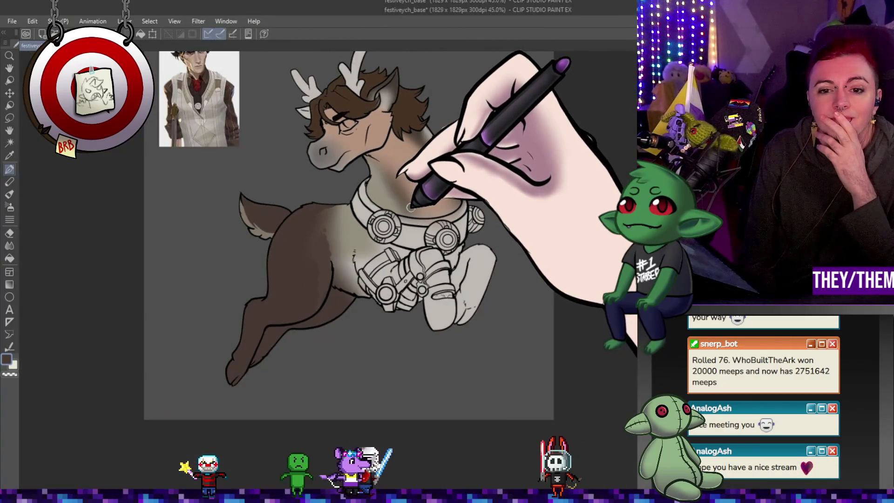
scroll(438, 122, "up", 3)
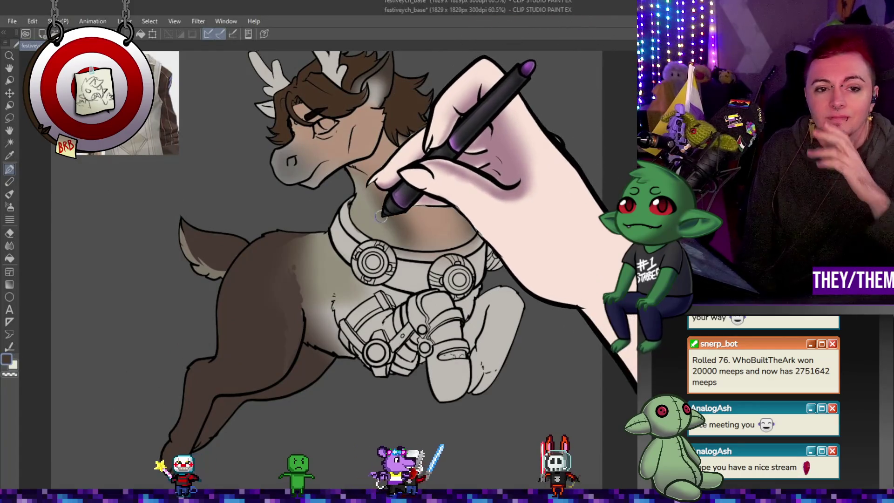
scroll(442, 219, "up", 1)
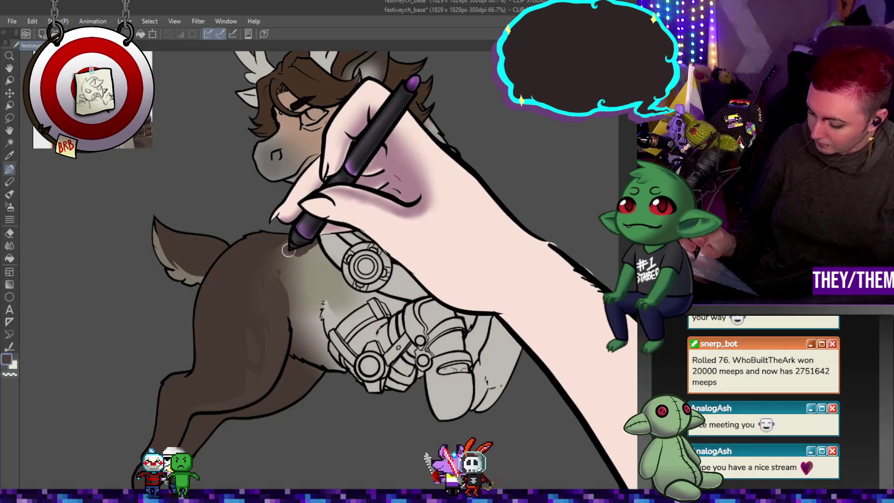
- Lighten the back shading and blend light strokes into the neck above the collar
mouse_move(273, 258)
left_mouse_down()
mouse_move(312, 237)
mouse_move(322, 237)
mouse_move(313, 255)
mouse_move(325, 257)
left_mouse_up()
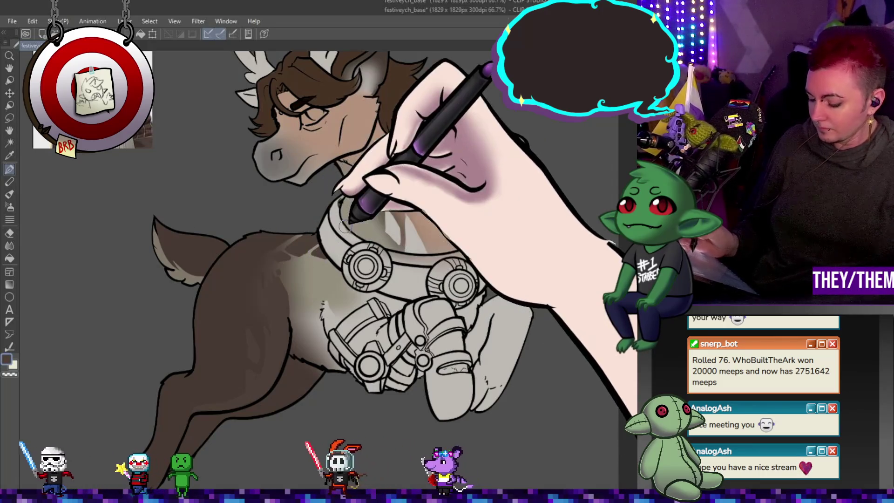
mouse_move(343, 213)
left_mouse_down()
mouse_move(342, 175)
mouse_move(342, 209)
mouse_move(347, 184)
mouse_move(353, 214)
mouse_move(343, 200)
mouse_move(351, 210)
mouse_move(365, 195)
mouse_move(384, 150)
mouse_move(393, 214)
left_mouse_up()
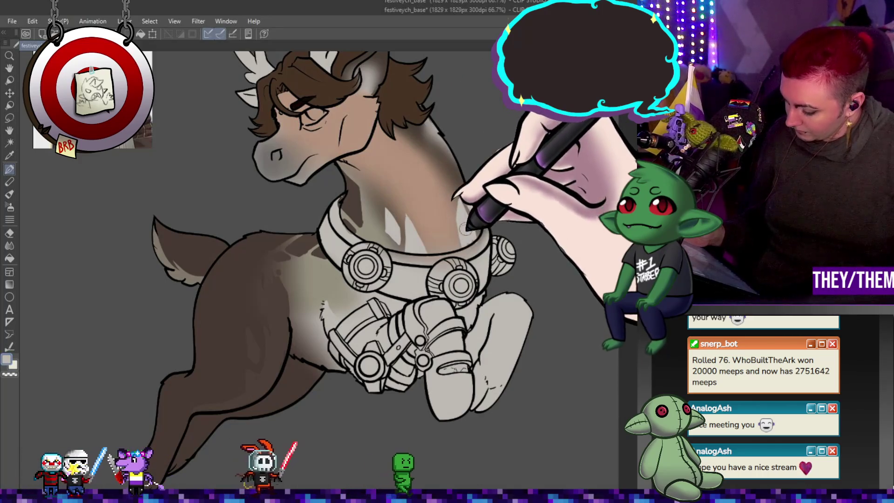
mouse_move(465, 233)
left_mouse_down()
mouse_move(439, 235)
mouse_move(412, 209)
left_mouse_up()
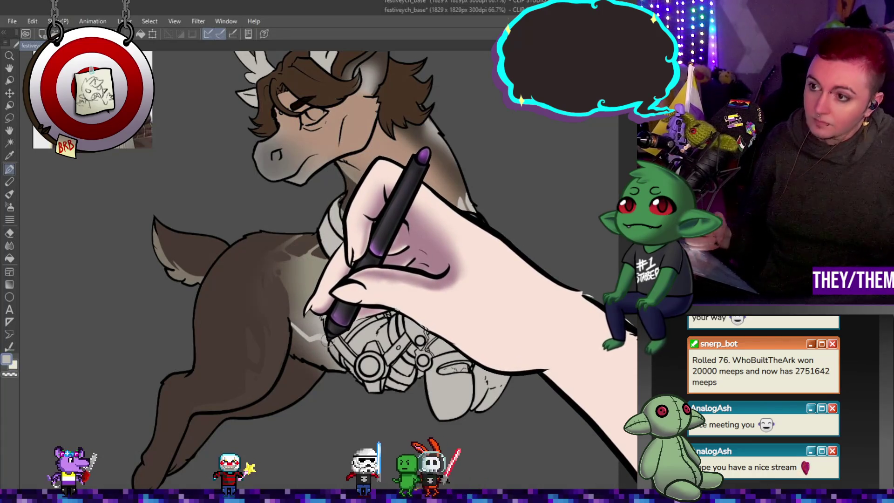
mouse_move(250, 218)
left_mouse_down()
mouse_move(149, 202)
mouse_move(177, 41)
mouse_move(177, 154)
left_mouse_up()
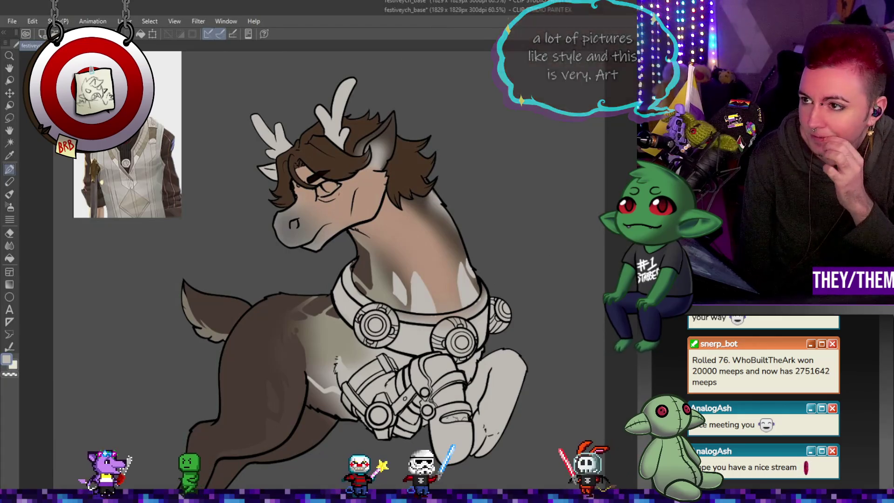
scroll(416, 301, "up", 1)
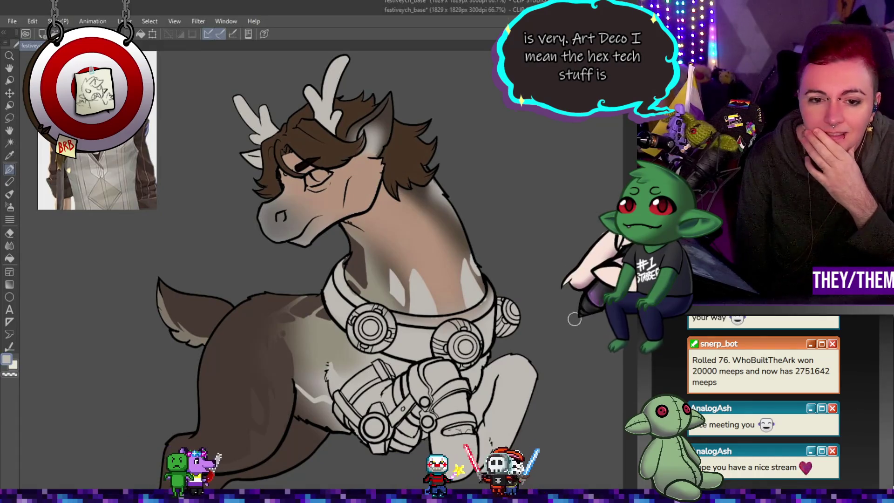
scroll(459, 383, "down", 2)
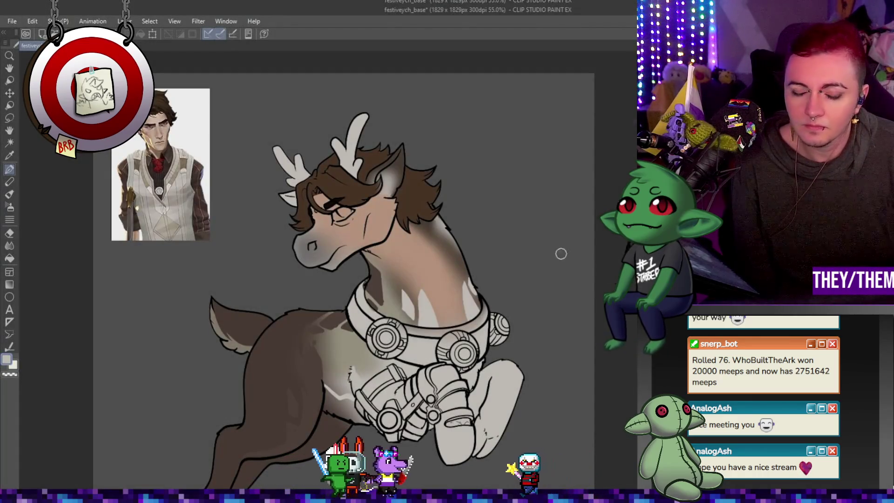
- Place the sunburst pattern image, shift the gold art-deco image right and down, and fit the canvas
mouse_move(125, 156)
left_mouse_down()
mouse_move(186, 139)
mouse_move(270, 207)
left_mouse_up()
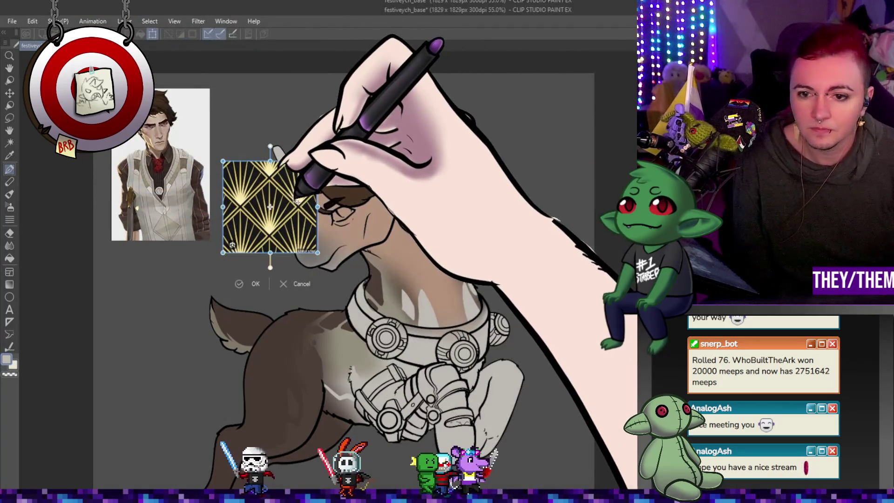
key("Return")
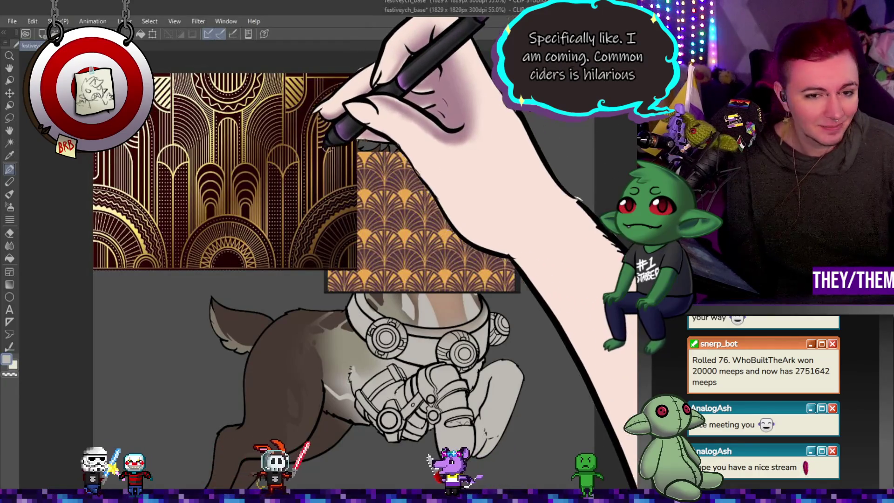
key("ctrl+t")
left_click_drag(320, 144, 402, 182)
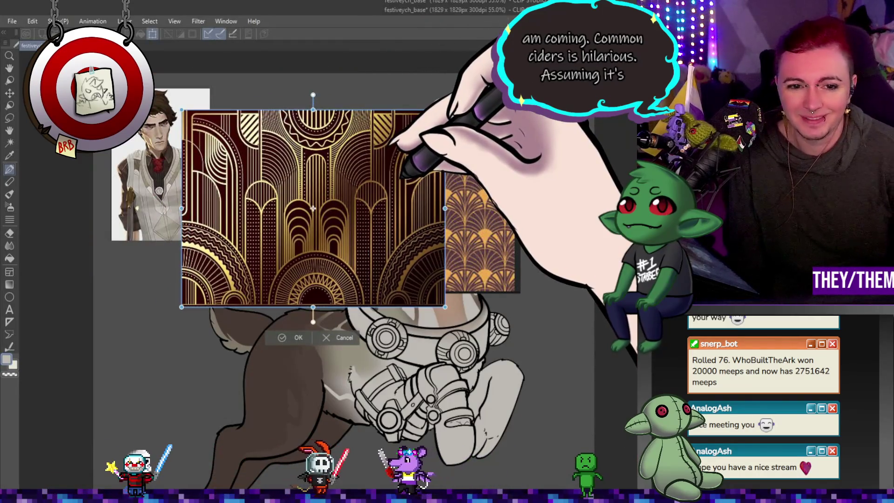
key("Return")
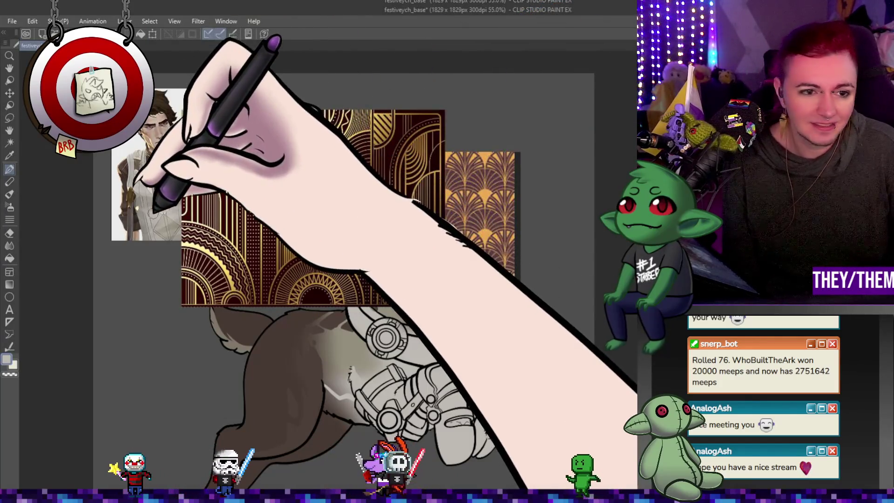
scroll(140, 211, "up", 3)
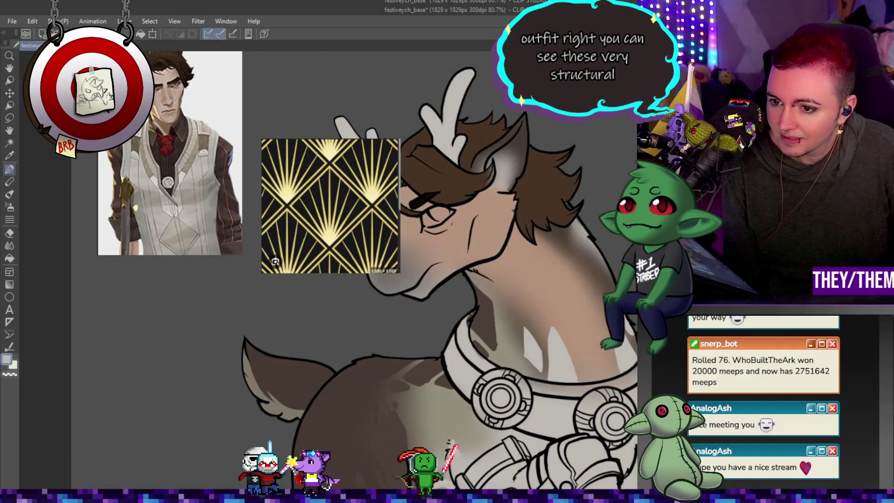
key("ctrl+minus")
key("ctrl+minus")
key("ctrl+minus")
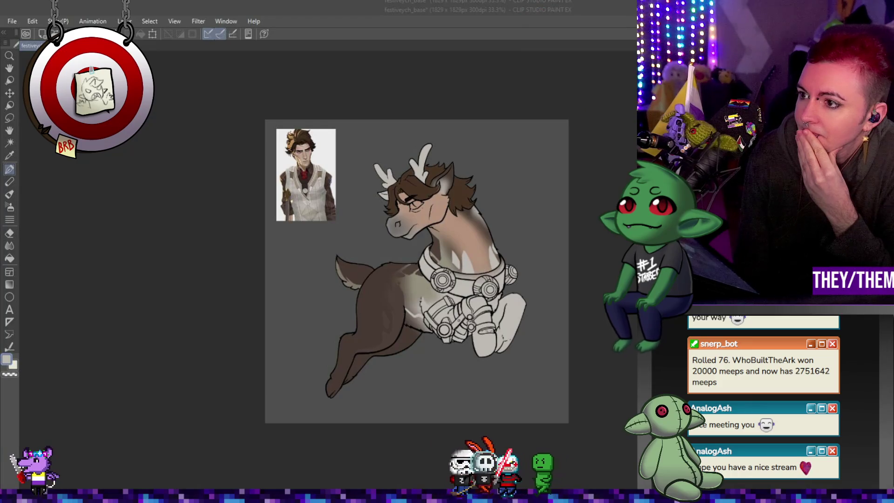
scroll(495, 296, "up", 1)
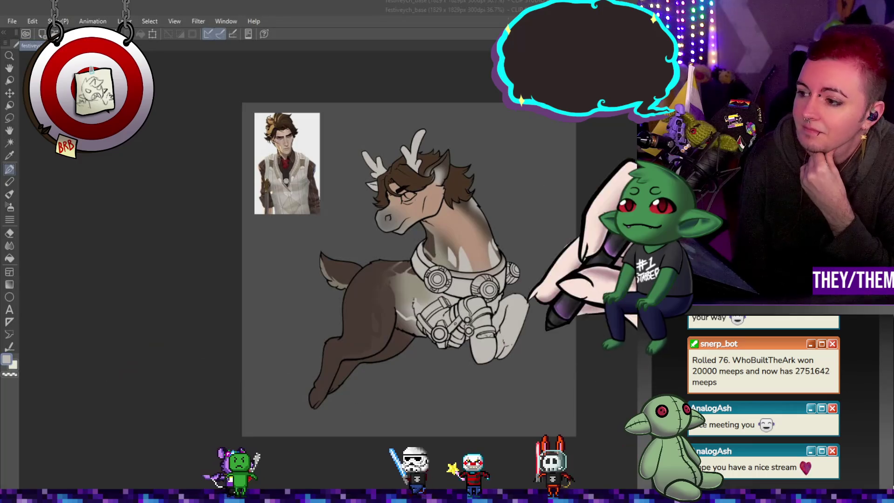
key("ctrl+plus")
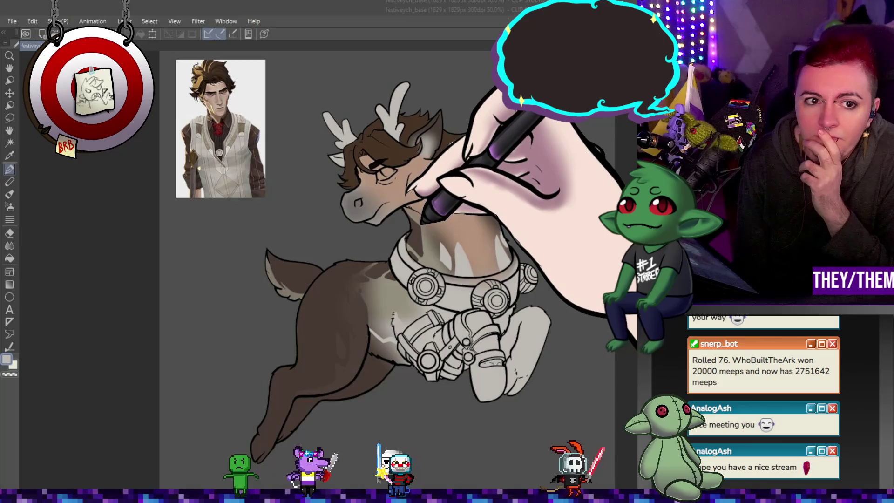
scroll(450, 266, "up", 1)
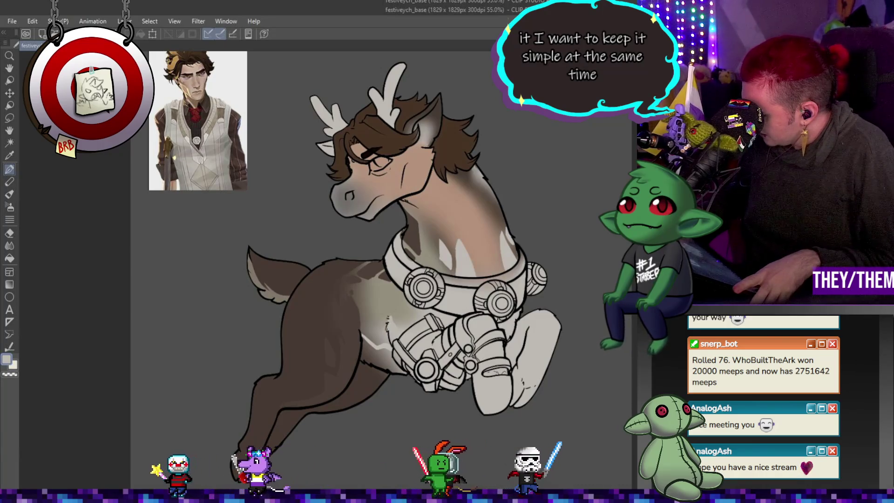
key("ctrl+z")
key("ctrl+y")
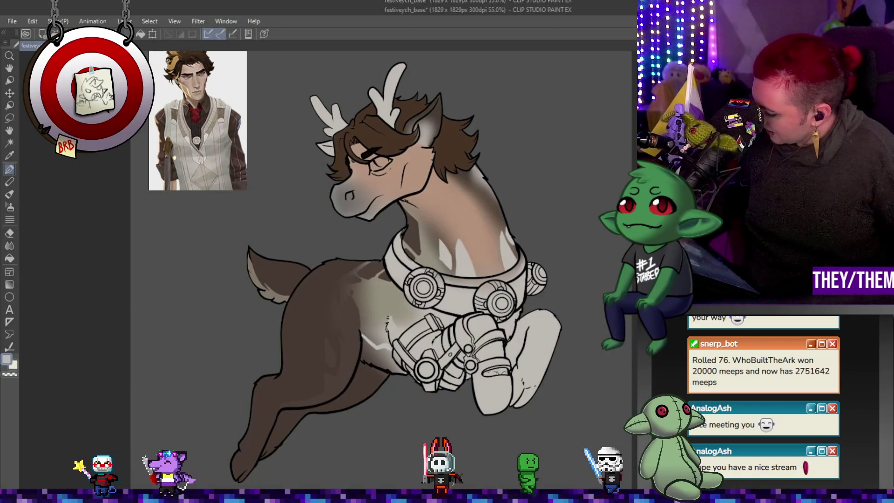
key("ctrl+z")
key("ctrl+y")
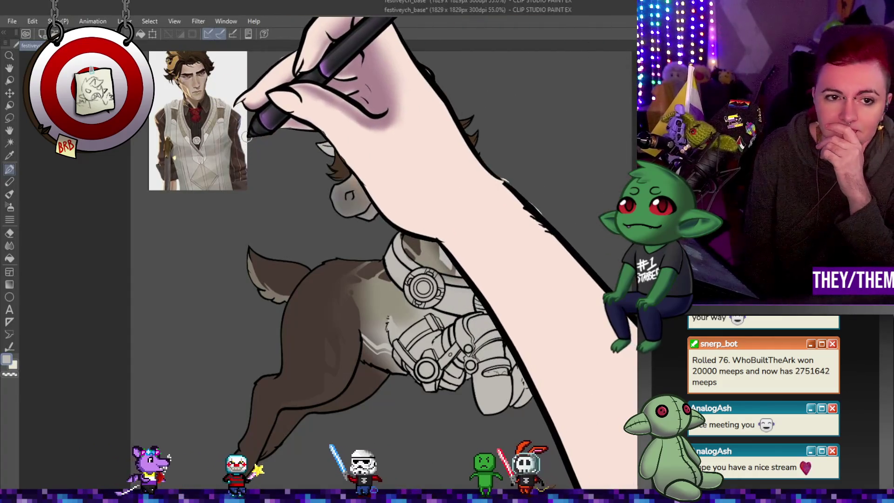
key("ctrl+minus")
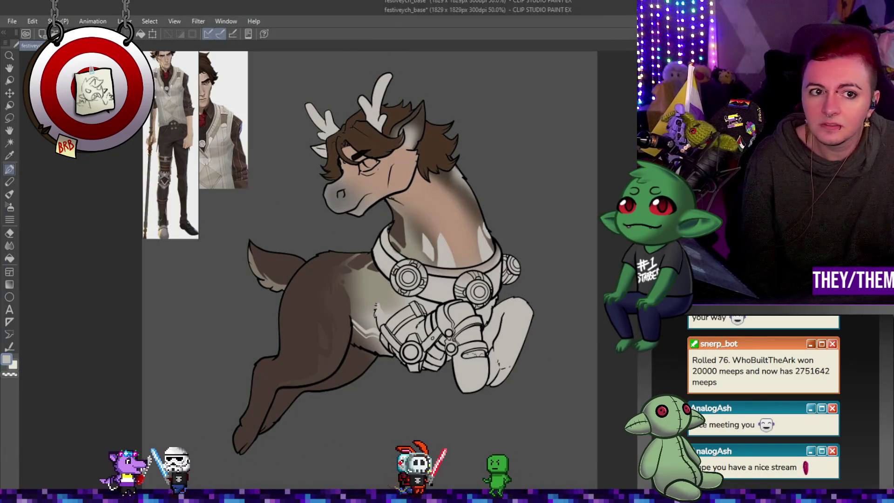
- Commit the reference image's current placement on the canvas
scroll(241, 201, "down", 2)
scroll(241, 201, "up", 4)
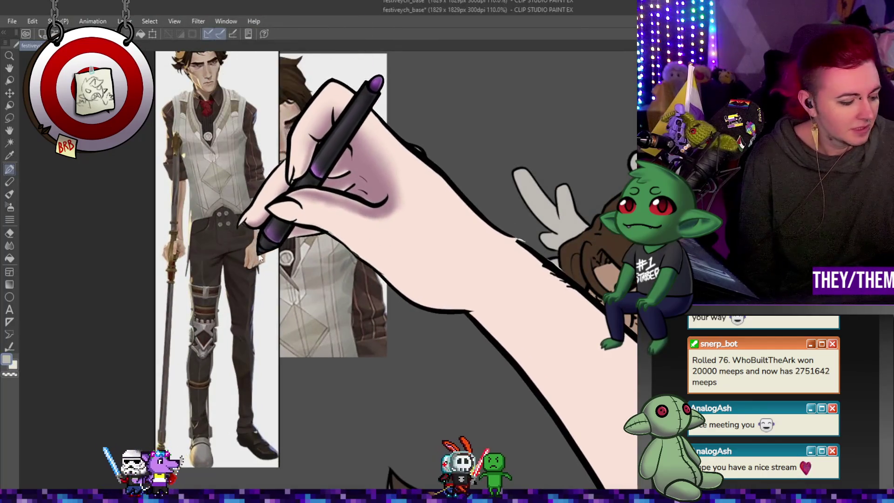
key("Escape")
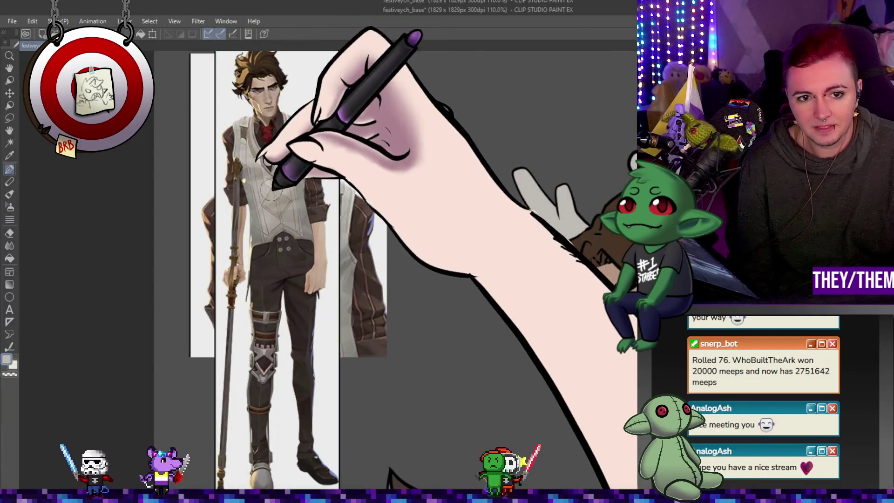
- Shift the full-body reference image slightly left so it overlaps the portrait
scroll(314, 194, "down", 1)
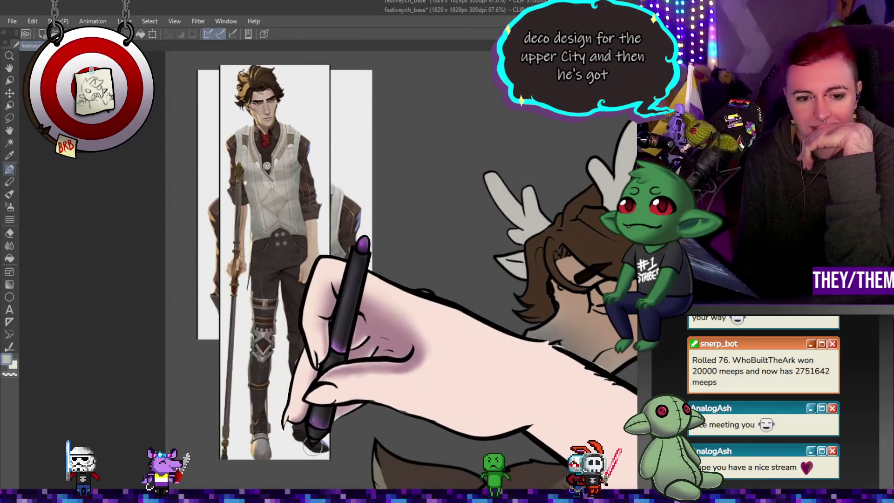
scroll(187, 176, "down", 2)
scroll(186, 176, "up", 4)
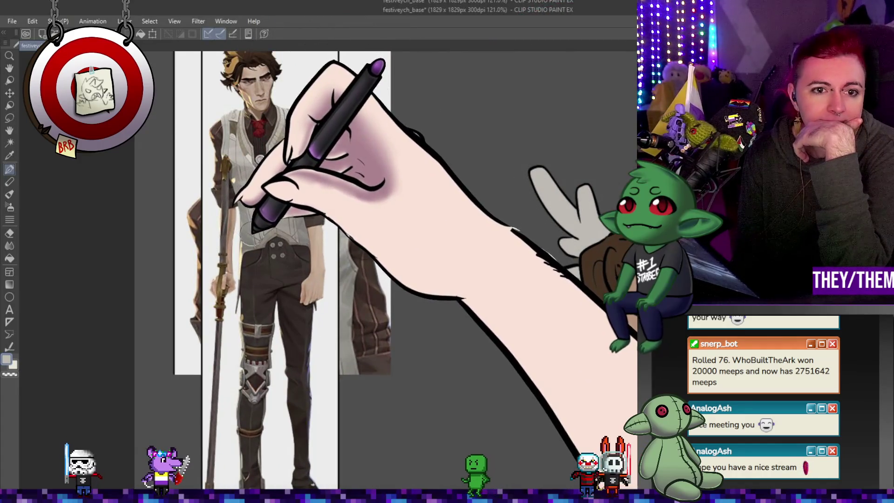
scroll(317, 261, "down", 1)
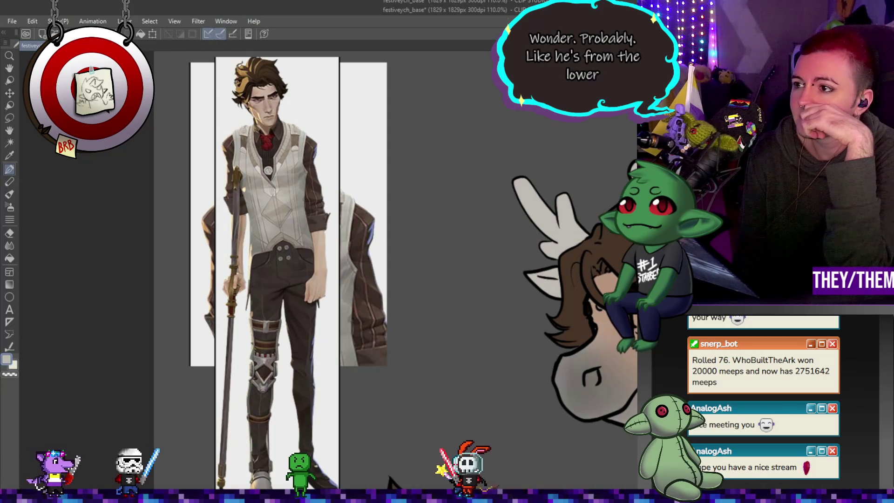
scroll(446, 369, "down", 3)
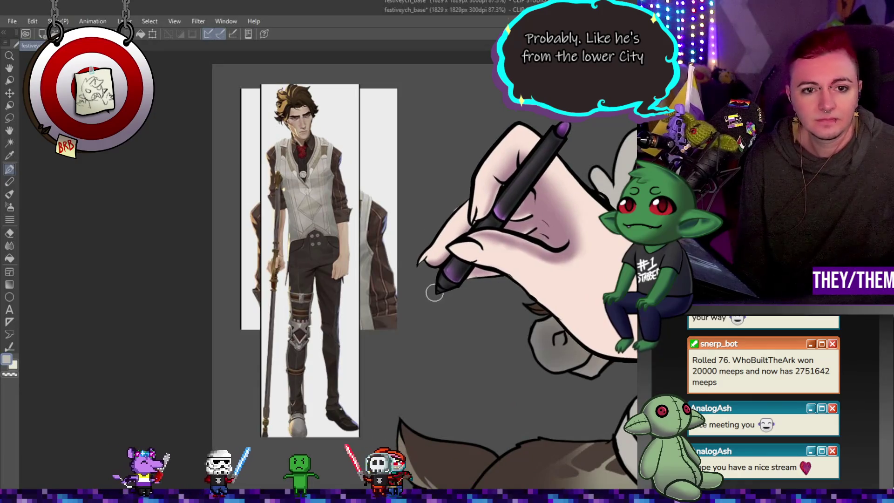
key("ctrl+t")
left_click_drag(335, 271, 325, 270)
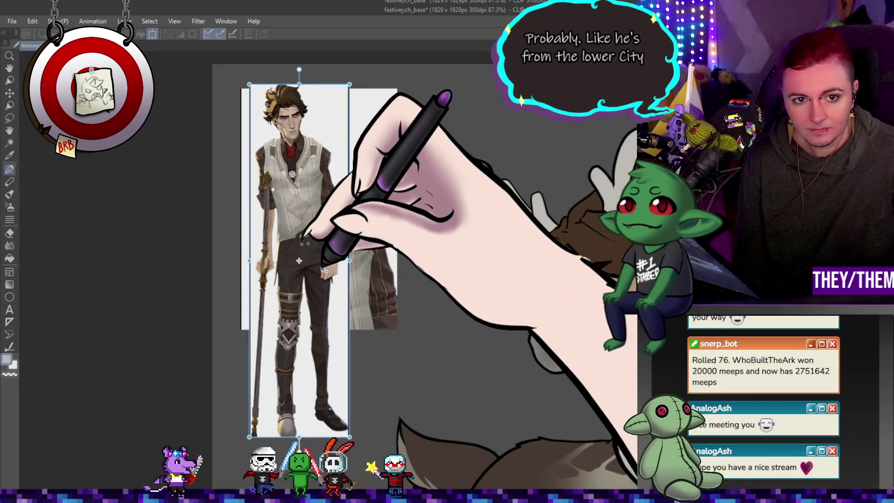
key("Return")
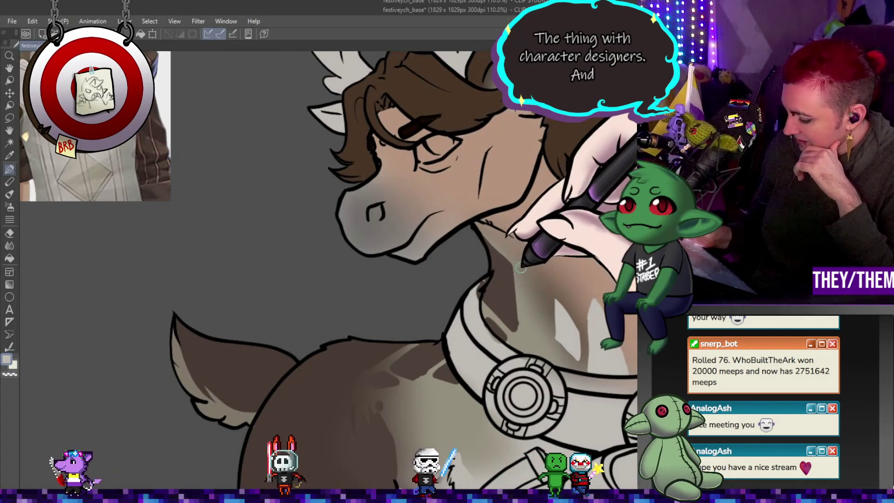
- Paint pale strokes on the neck, then use the sampled tan to add a diagonal highlight streak
left_click_drag(514, 254, 532, 325)
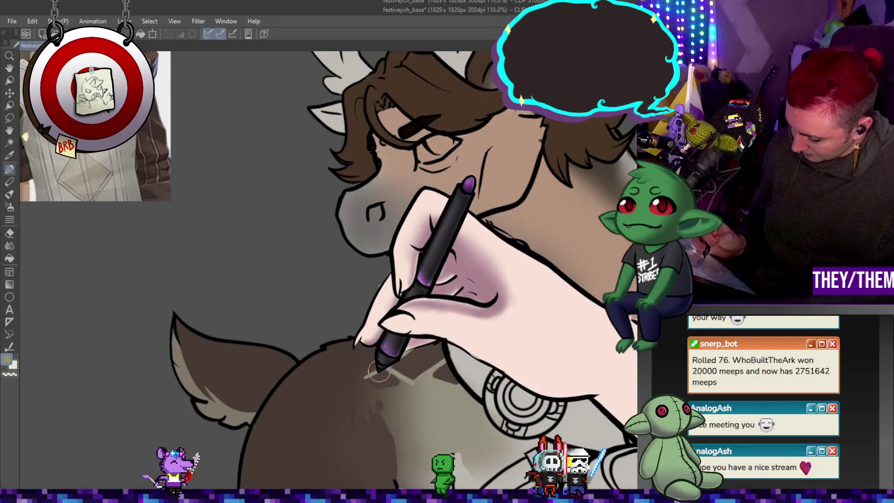
mouse_move(392, 373)
left_mouse_down()
mouse_move(409, 369)
mouse_move(380, 369)
mouse_move(370, 359)
mouse_move(410, 362)
mouse_move(442, 352)
left_mouse_up()
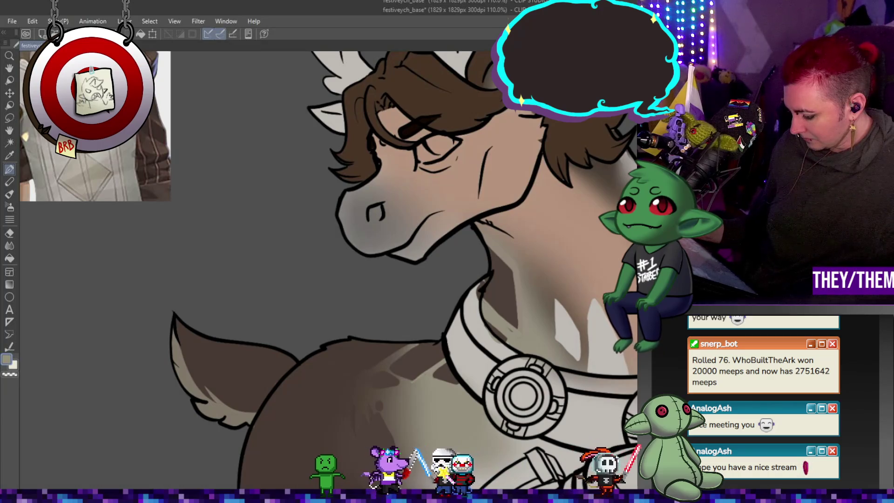
left_click(598, 188, "alt")
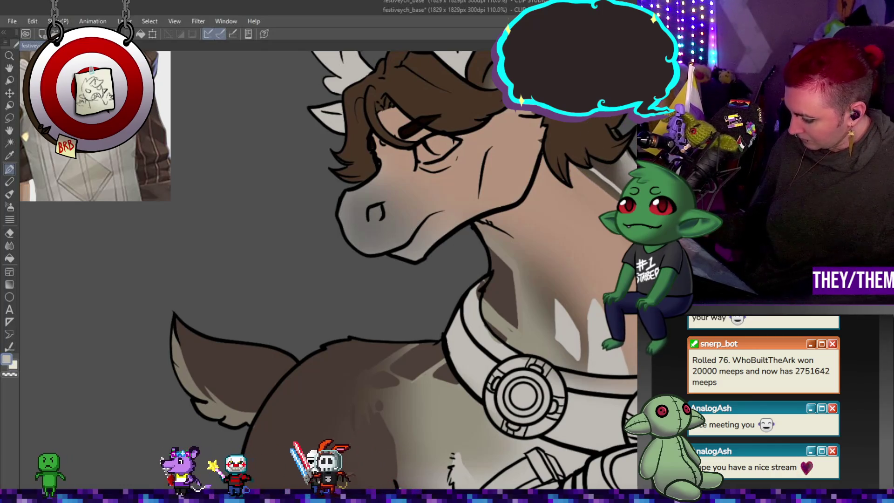
mouse_move(506, 200)
left_mouse_down()
mouse_move(550, 271)
mouse_move(584, 274)
left_mouse_up()
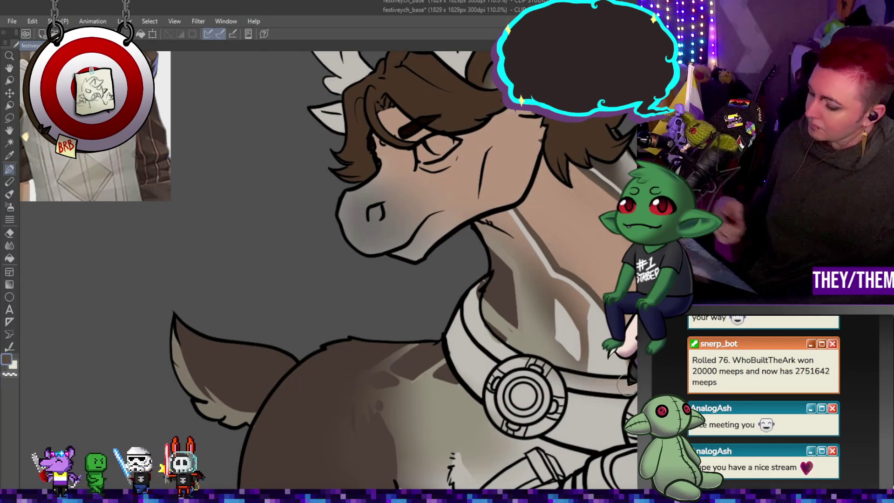
scroll(505, 280, "down", 5)
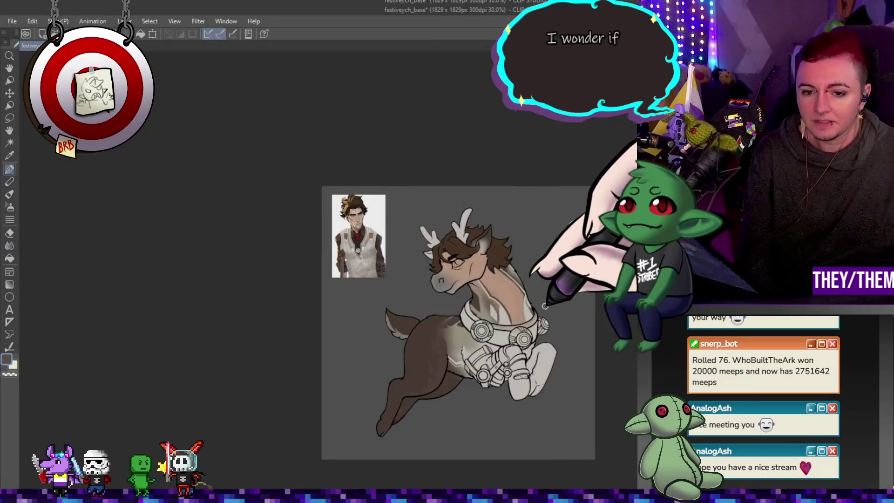
- Pick the tan fur colour from the reindeer's neck with the eyedropper
scroll(512, 303, "up", 3)
scroll(515, 315, "down", 4)
scroll(531, 294, "up", 4)
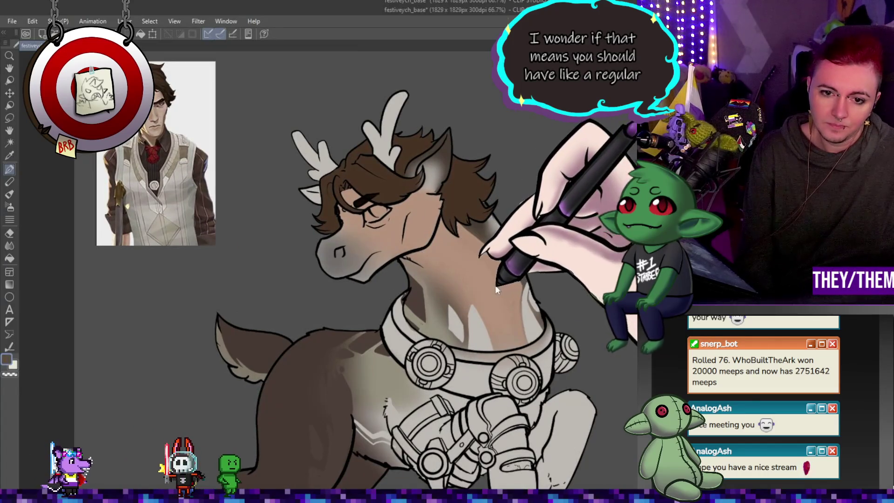
scroll(434, 291, "up", 1)
scroll(454, 298, "up", 1)
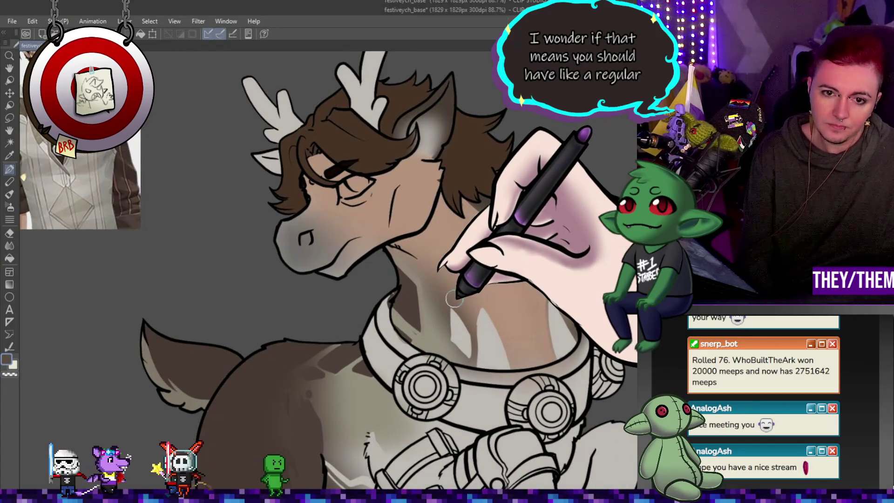
scroll(456, 299, "down", 1)
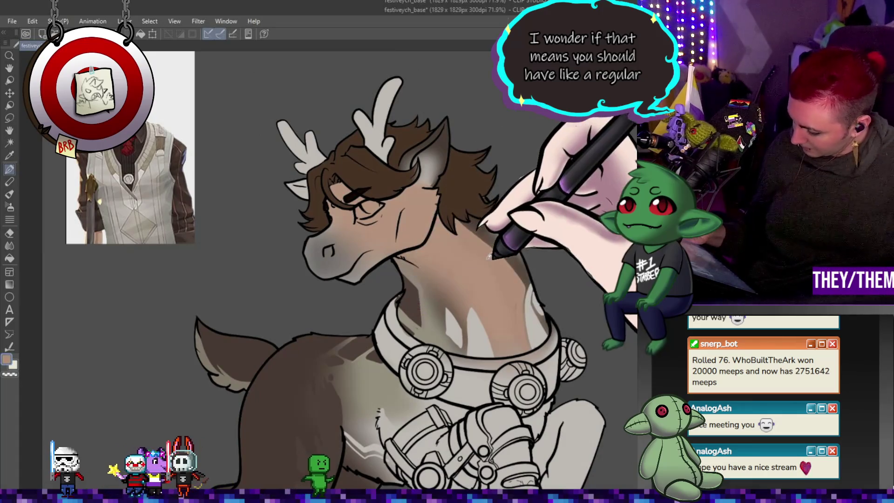
left_click(478, 324, "alt")
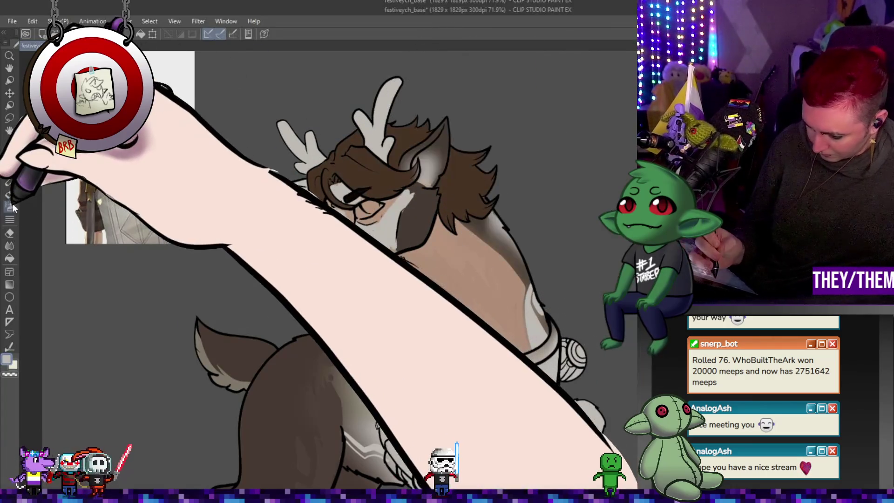
- Smudge the grey muzzle shading with the Blend tool, briefly returning to the pen
left_click(9, 245)
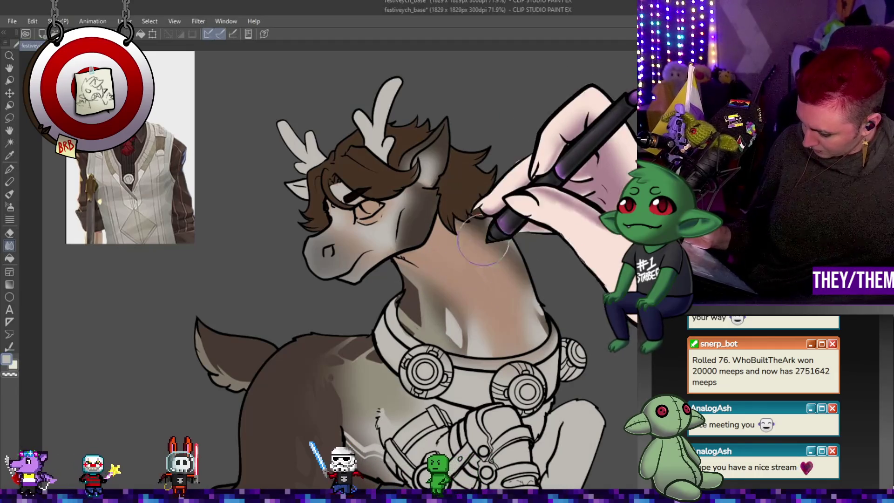
left_click(10, 169)
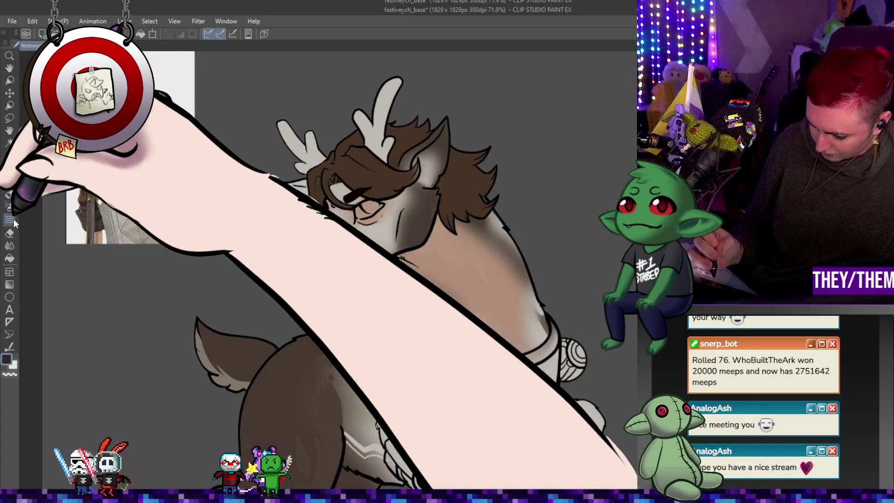
left_click(10, 246)
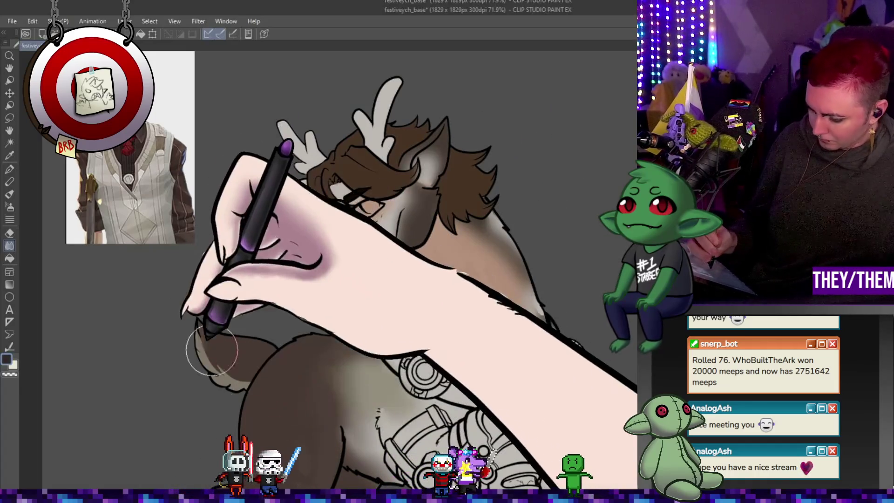
scroll(571, 261, "down", 3)
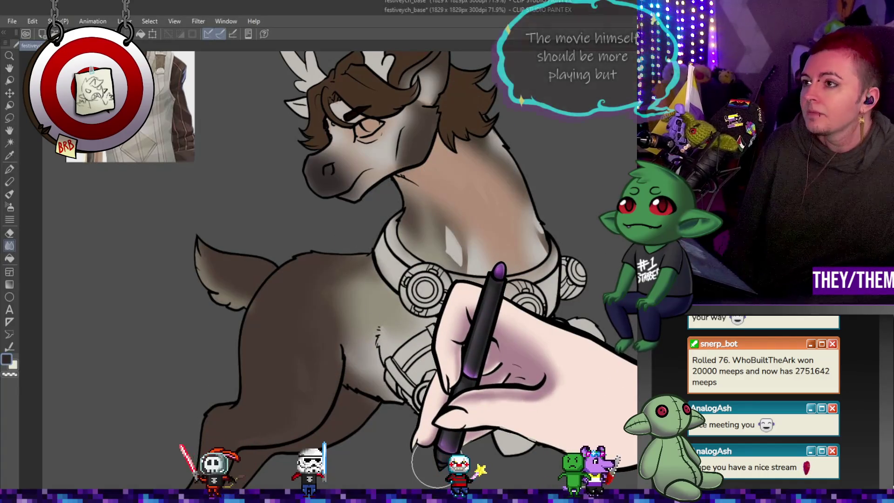
- Blend the neck and chest from tan to white, then return to the pen
scroll(410, 350, "down", 3)
scroll(468, 249, "up", 1)
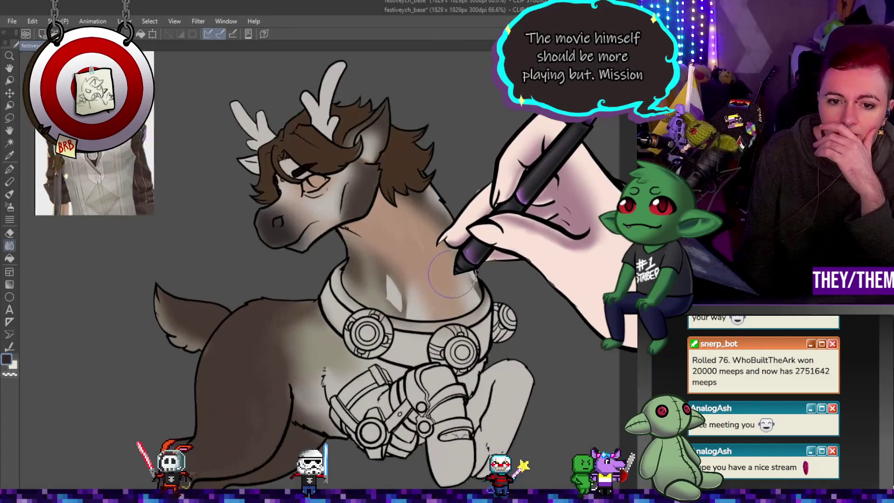
scroll(432, 304, "down", 2)
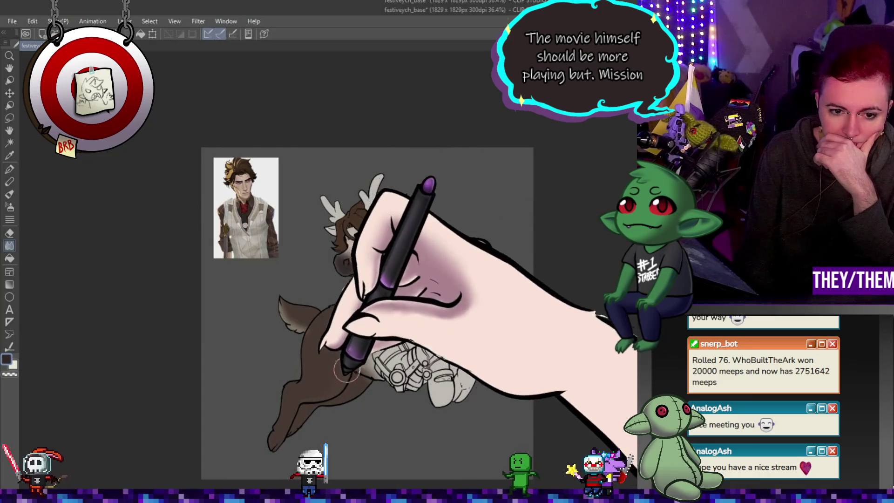
scroll(425, 358, "up", 3)
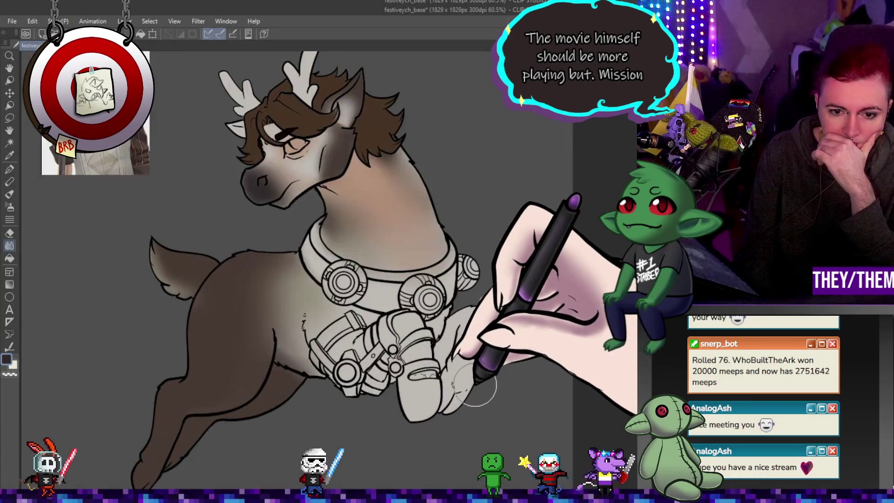
scroll(405, 358, "down", 1)
scroll(387, 359, "up", 2)
scroll(386, 359, "down", 2)
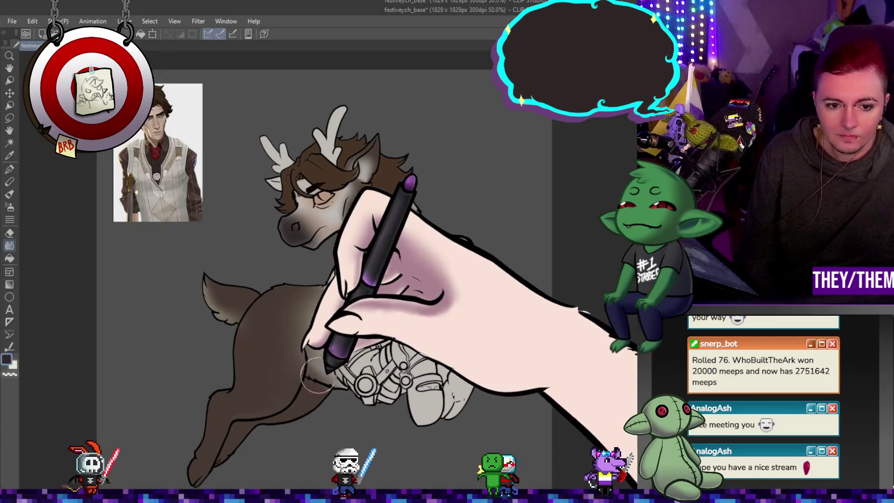
scroll(59, 237, "up", 1)
key("p")
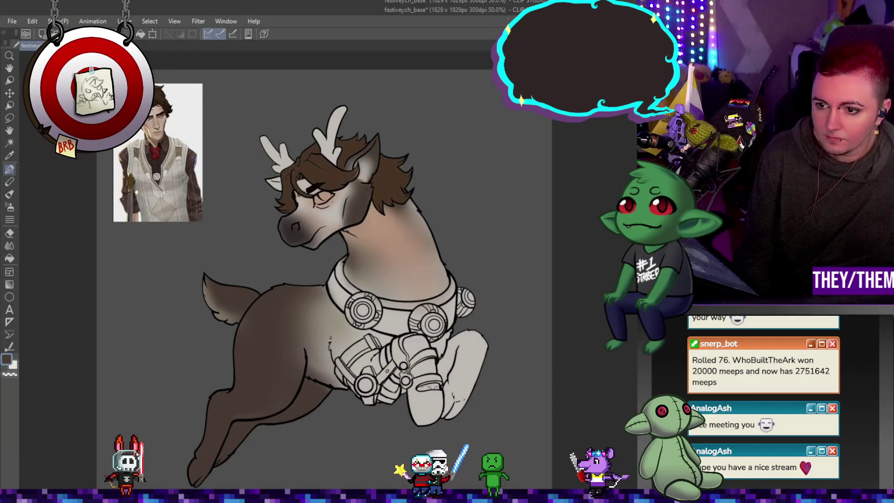
scroll(548, 304, "up", 1)
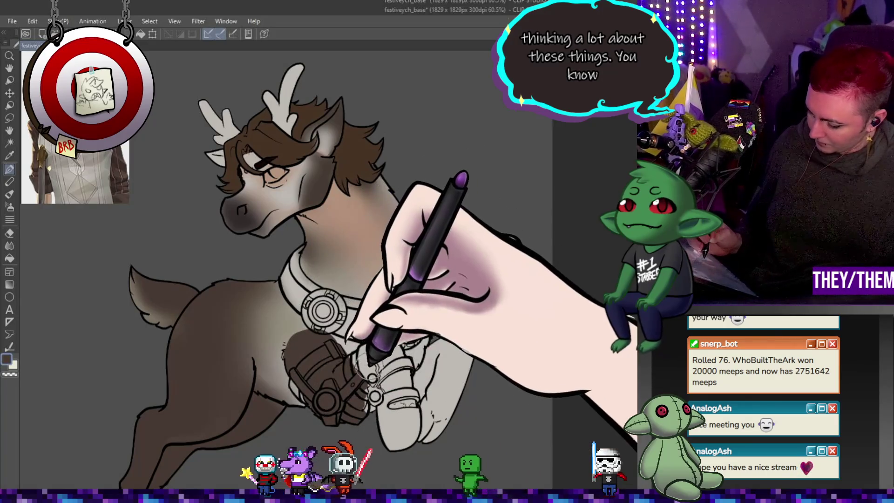
- Paint the front leg brown, lighten the chest and neck, and blend the chest and leg shading
mouse_move(374, 380)
left_mouse_down()
mouse_move(428, 403)
mouse_move(432, 359)
mouse_move(424, 410)
mouse_move(468, 368)
left_mouse_up()
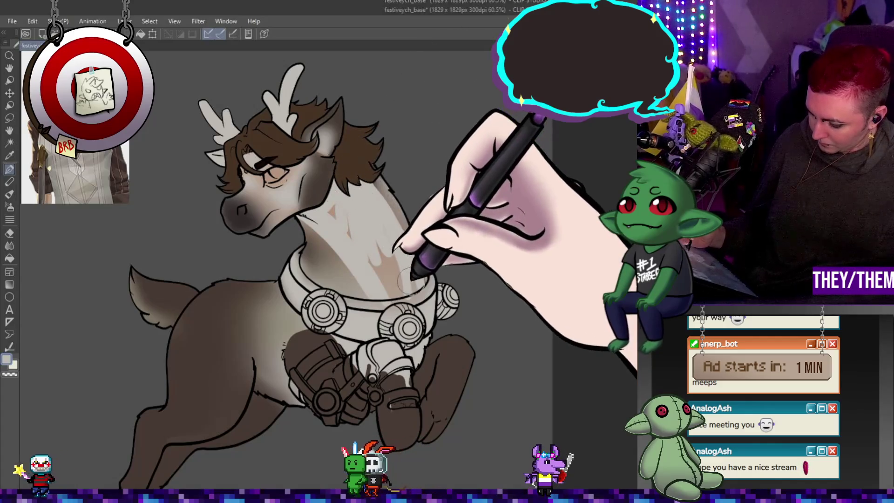
mouse_move(386, 276)
left_mouse_down()
mouse_move(341, 200)
mouse_move(403, 291)
left_mouse_up()
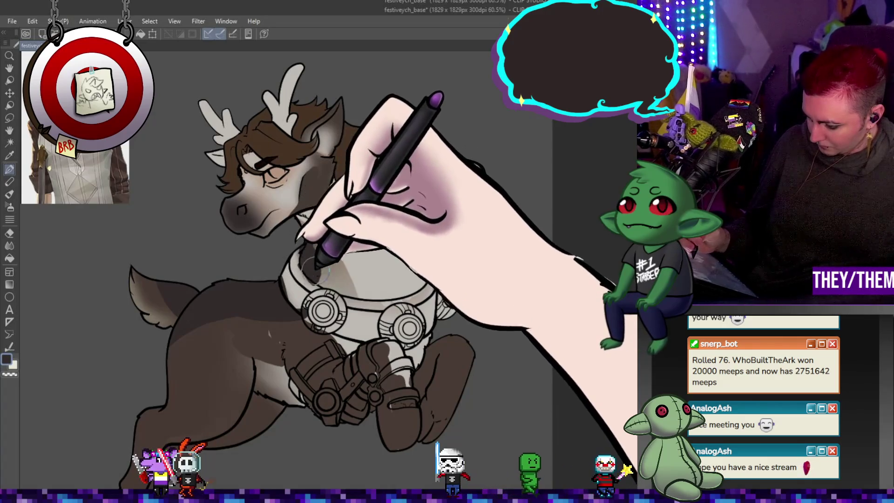
key("j")
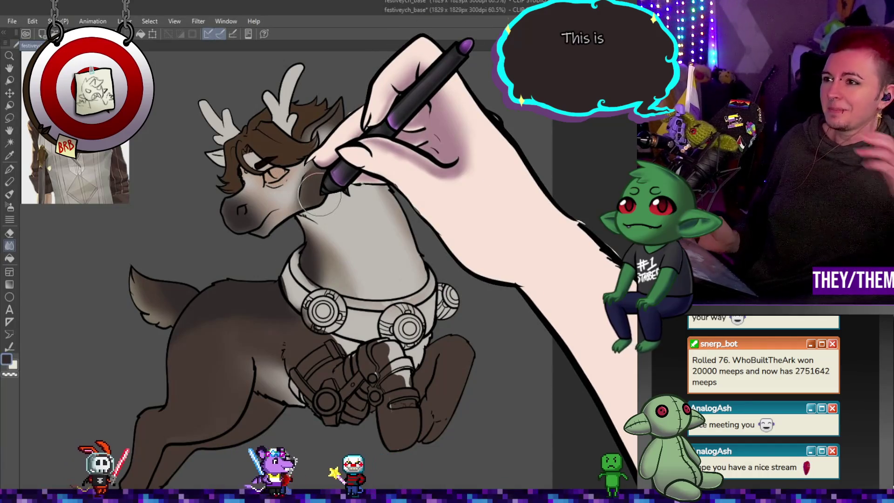
left_click(10, 169)
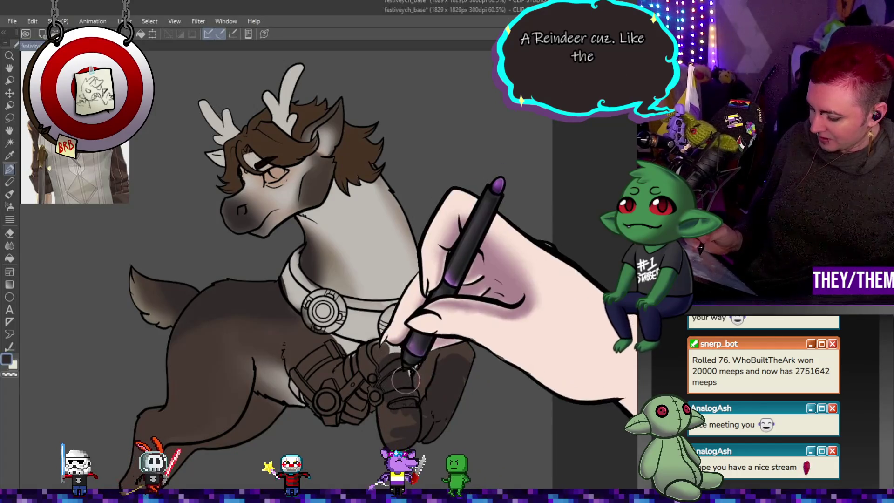
scroll(201, 414, "down", 3)
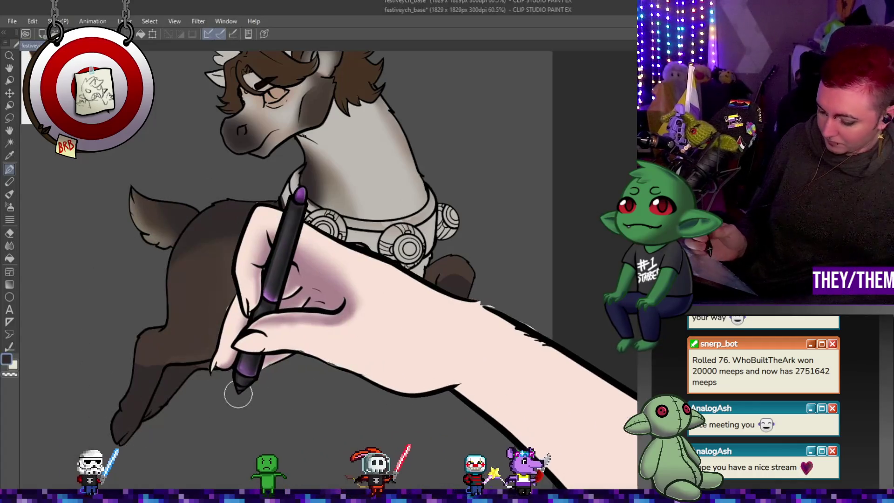
left_click(9, 245)
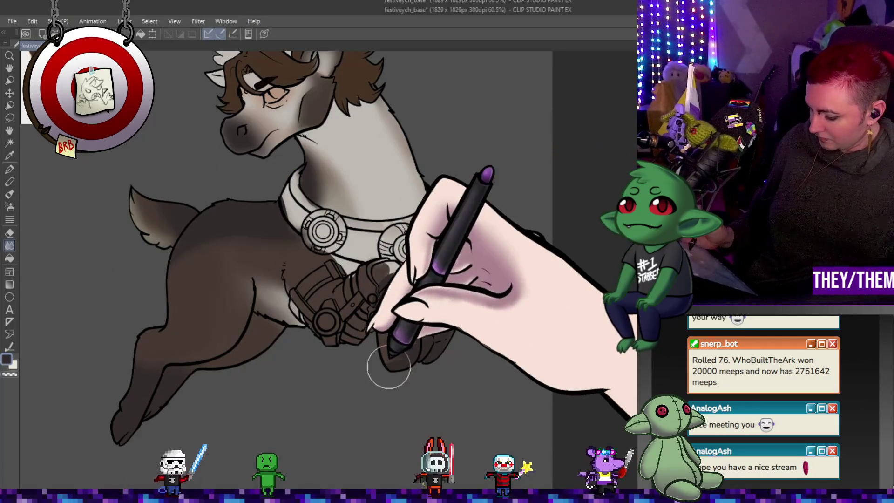
left_click(9, 170)
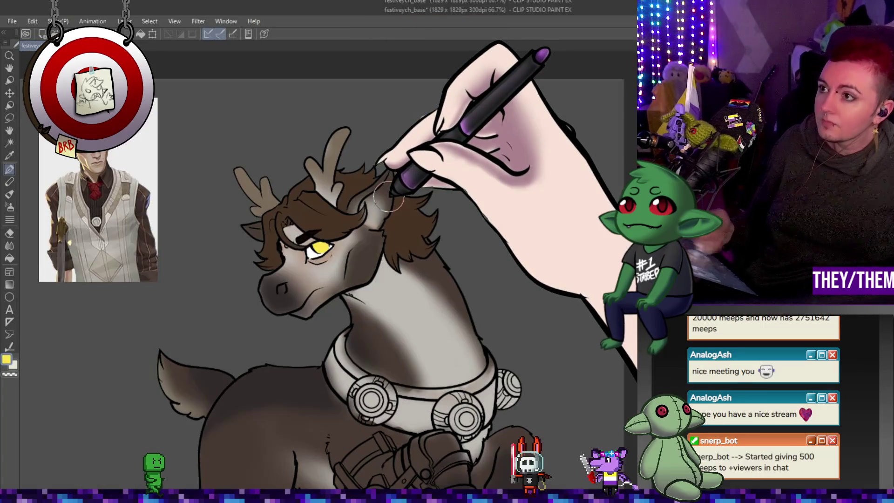
- Pick a light grey from the face and add dark brown and light grey strokes on the neck
scroll(389, 197, "up", 5)
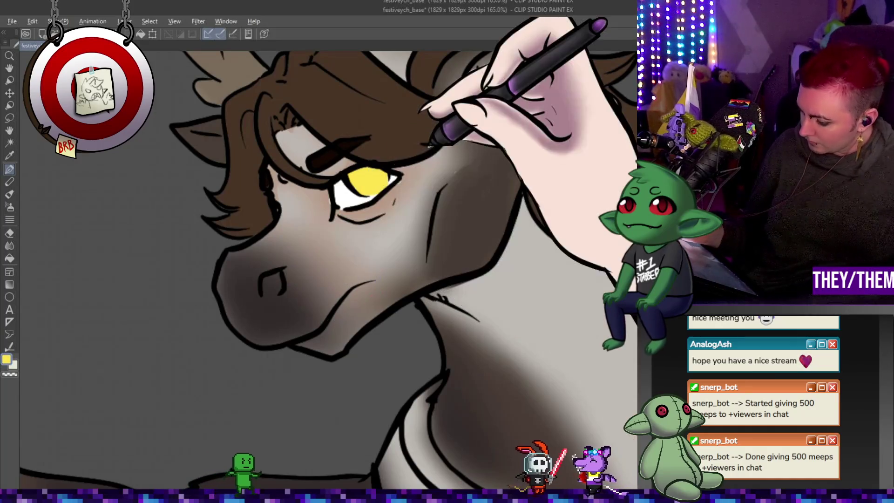
left_click(405, 186, "alt")
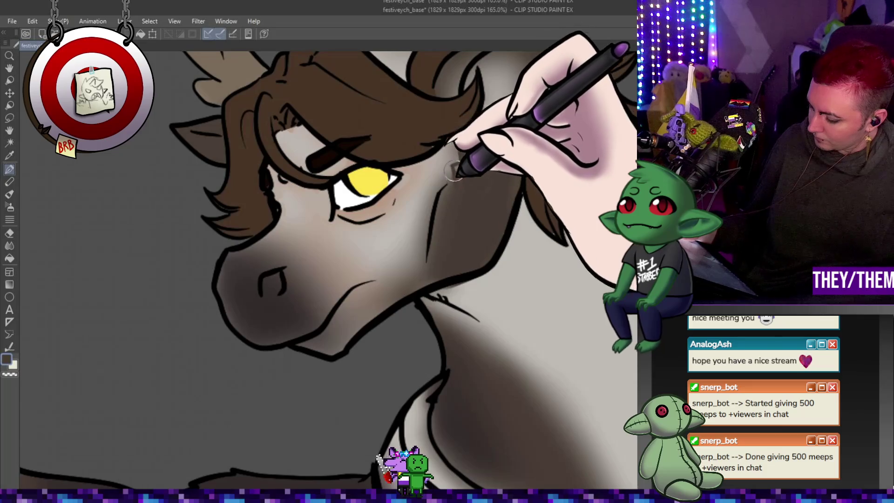
left_click_drag(442, 200, 472, 175)
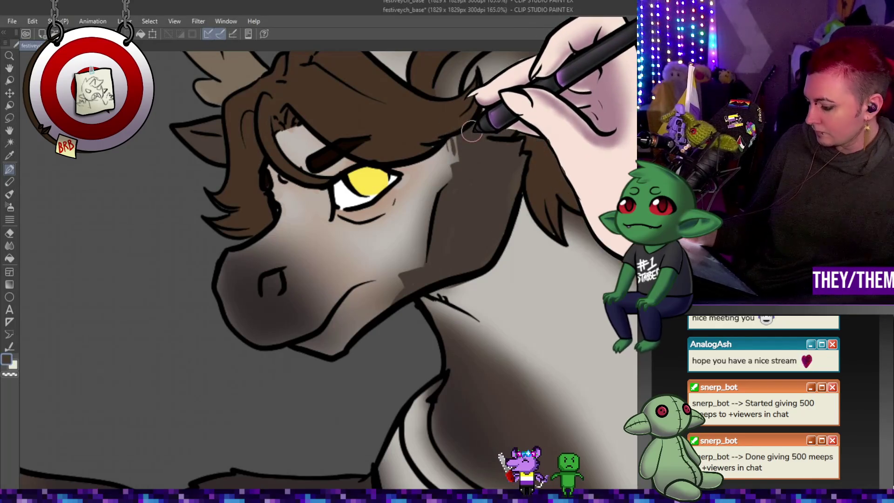
left_click_drag(412, 261, 413, 246)
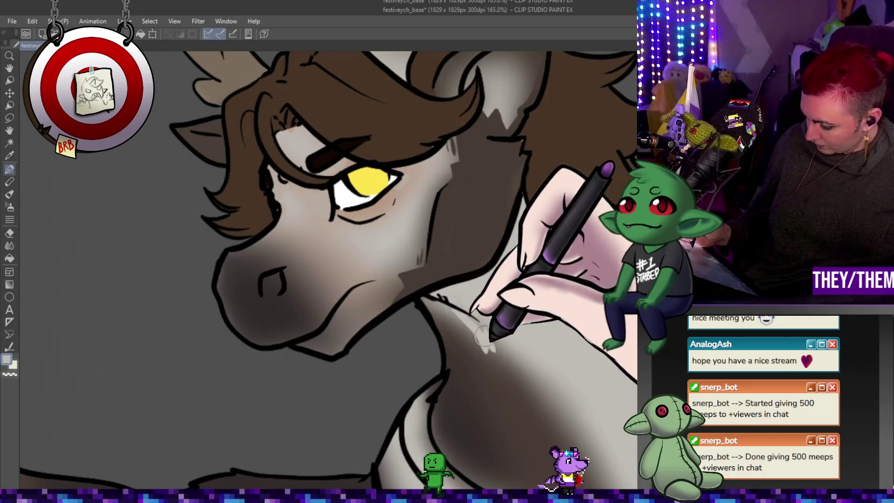
left_click_drag(492, 335, 501, 342)
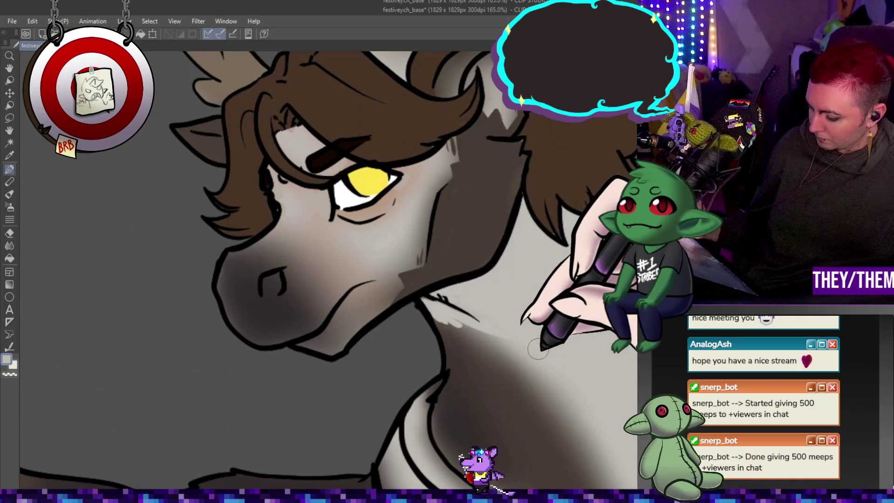
left_click(9, 246)
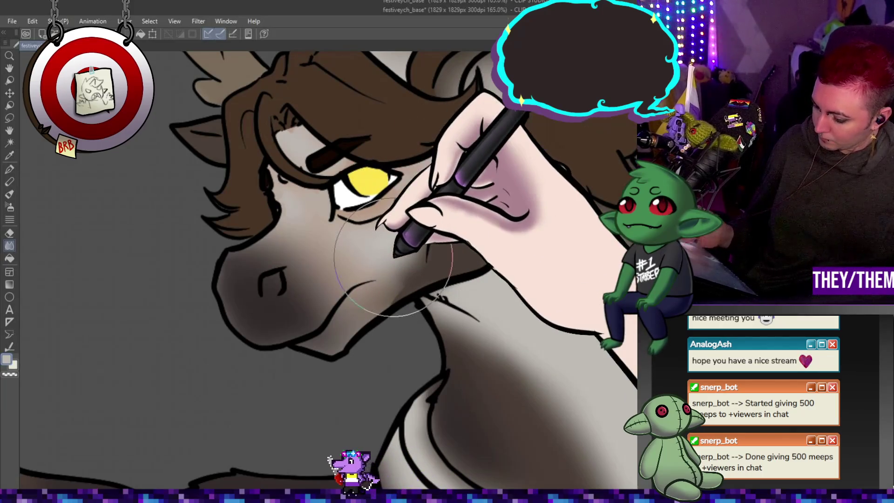
- Smooth the grey-brown shading around the eye, muzzle and throat with the Blend tool
scroll(393, 257, "down", 5)
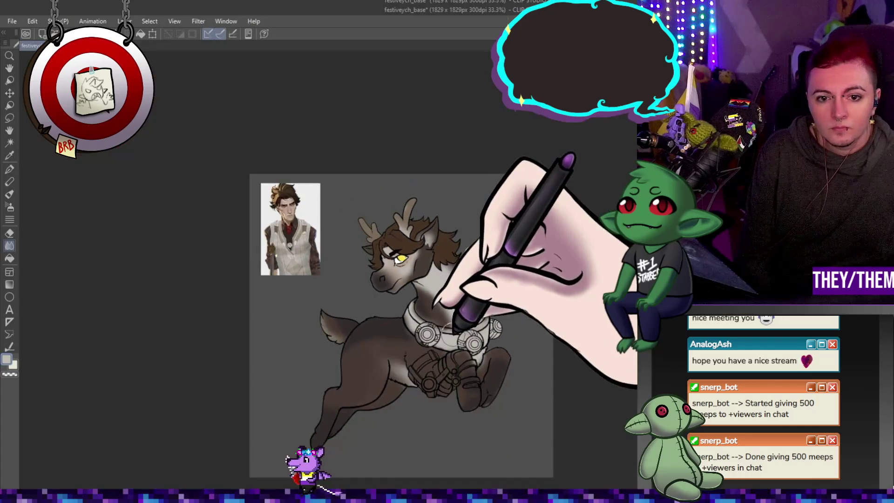
scroll(464, 282, "down", 3)
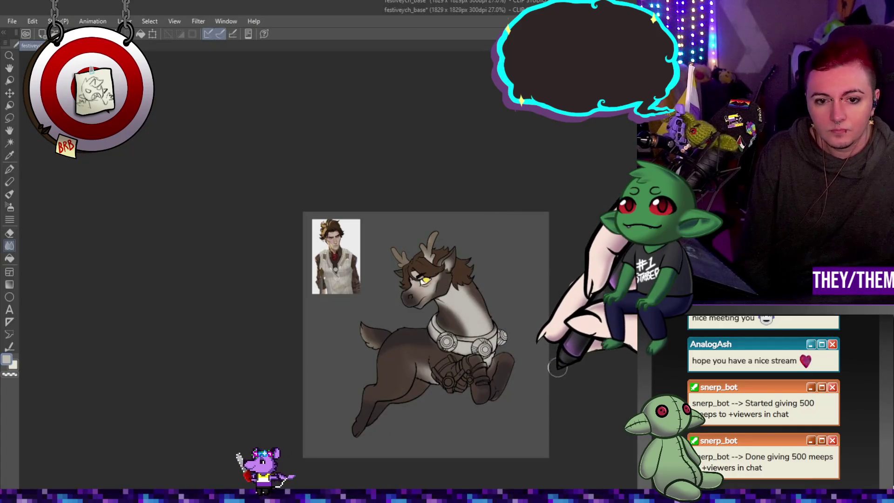
scroll(557, 368, "up", 2)
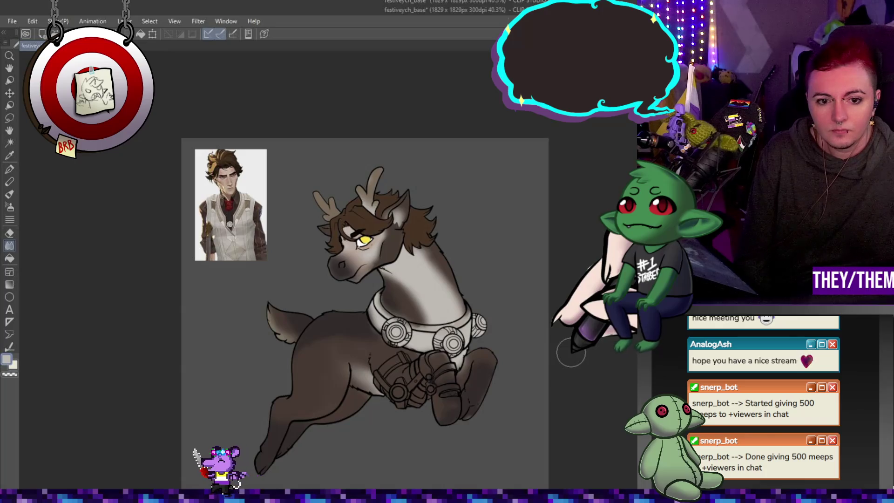
scroll(571, 353, "up", 1)
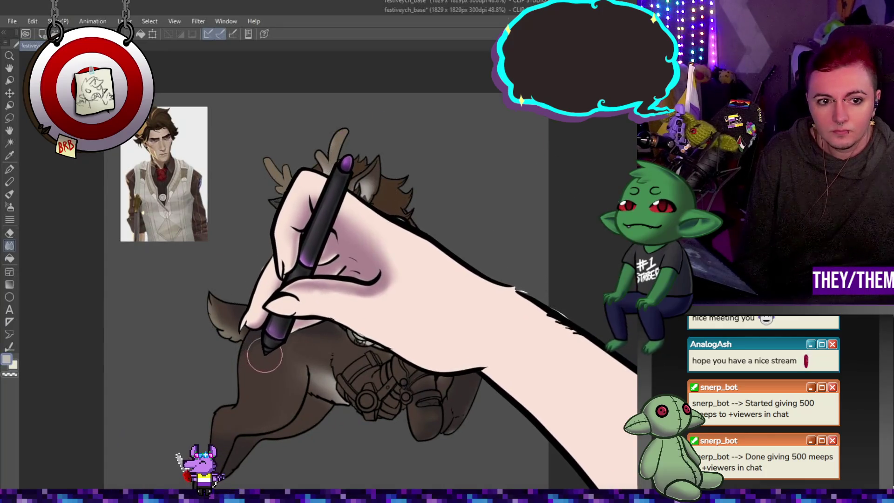
scroll(267, 355, "down", 1)
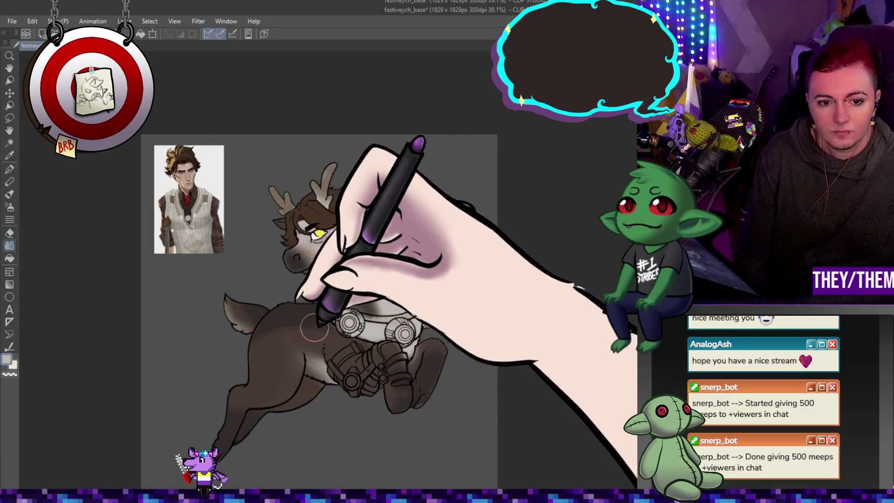
scroll(374, 345, "up", 1)
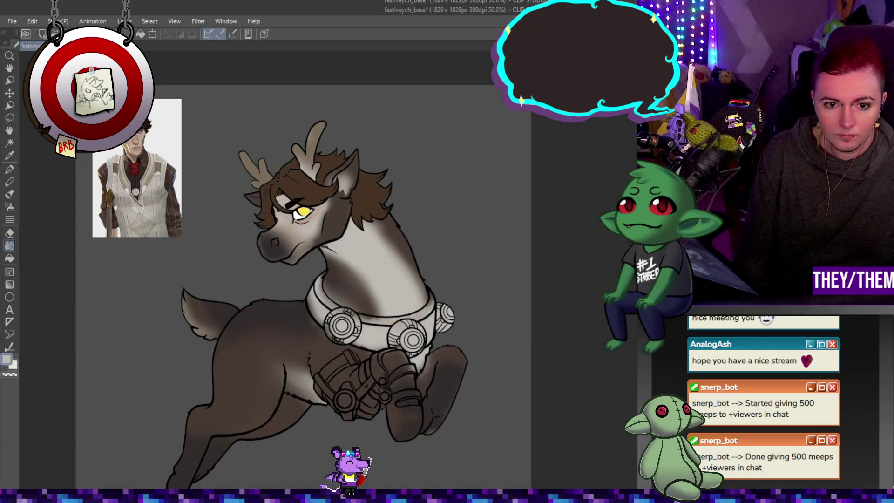
scroll(354, 302, "up", 1)
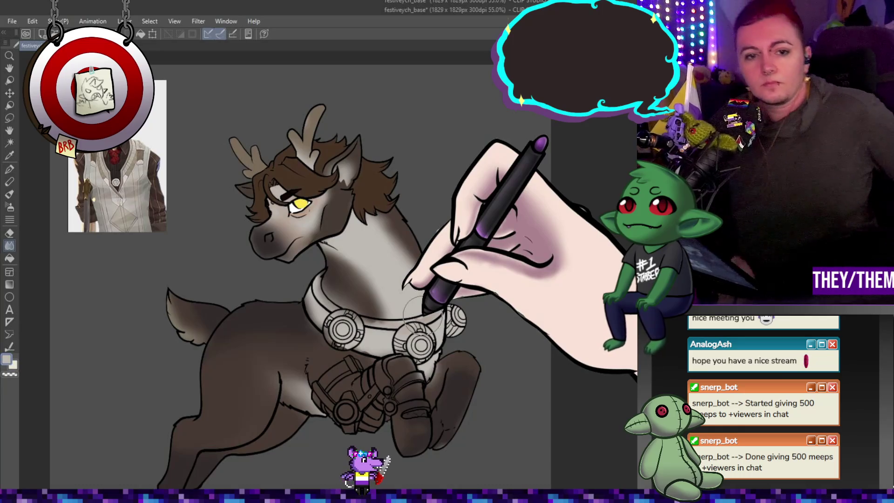
scroll(406, 139, "down", 1)
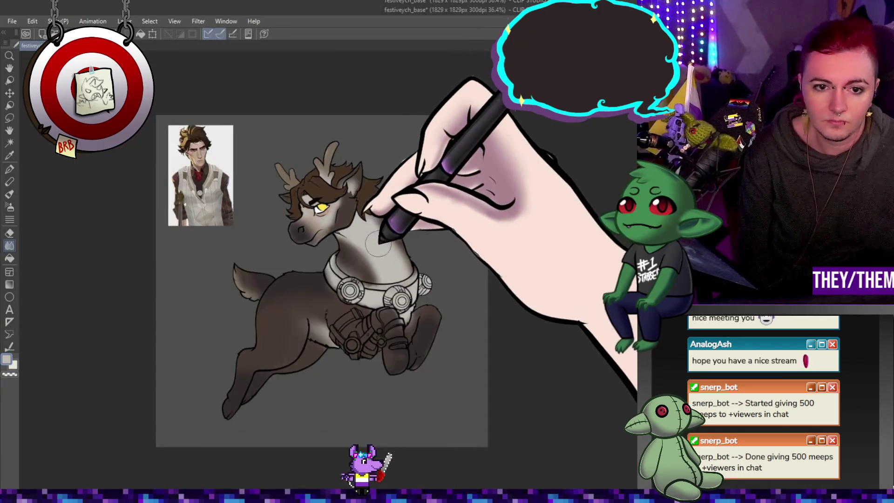
scroll(371, 236, "up", 2)
scroll(371, 237, "down", 1)
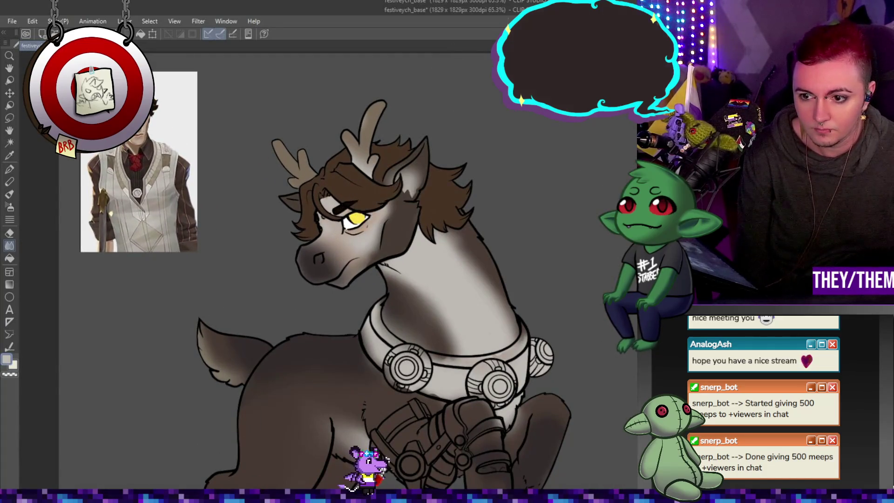
scroll(301, 220, "up", 4)
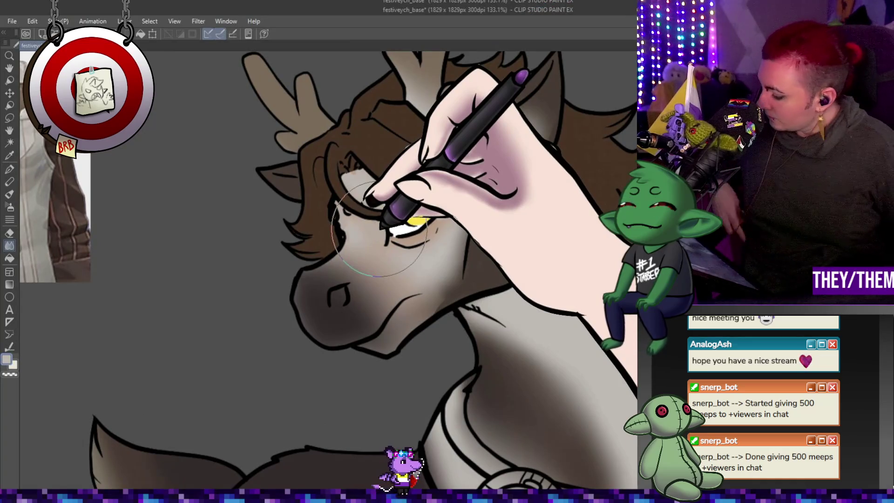
- Switch to the Pen tool for drawing the pupil and dark grey eye detail lines
left_click(9, 170)
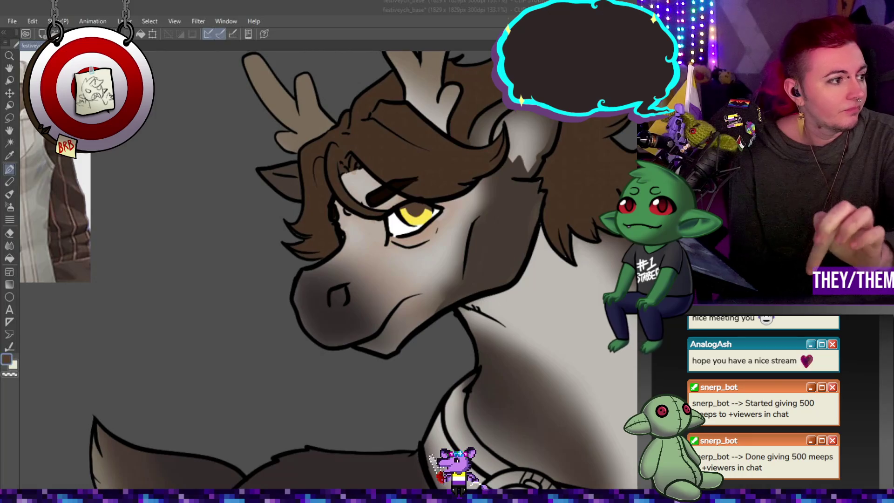
scroll(410, 144, "down", 5)
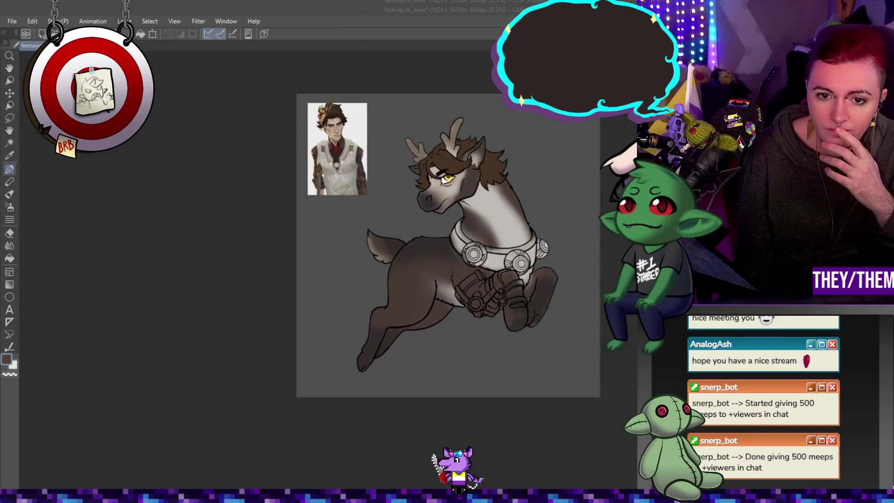
- Eyedropper the yellow from the reindeer's eye as the main drawing colour
scroll(335, 158, "up", 5)
scroll(326, 257, "down", 1)
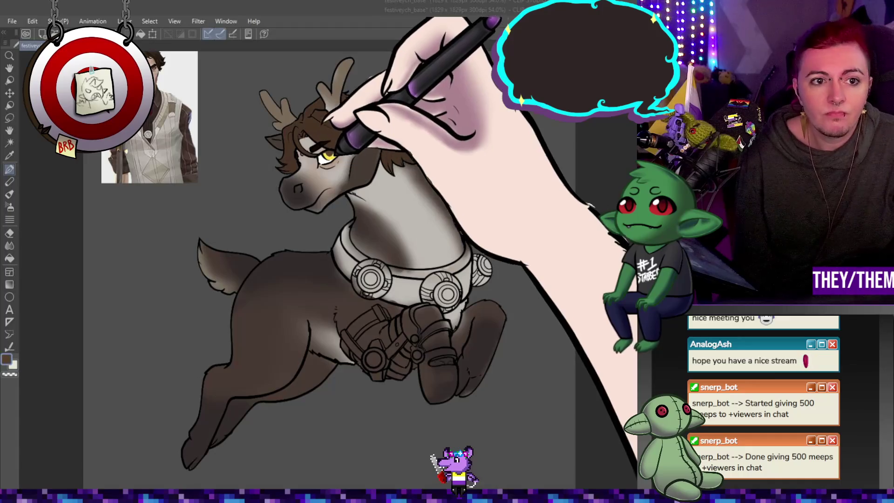
left_click(328, 156, "alt")
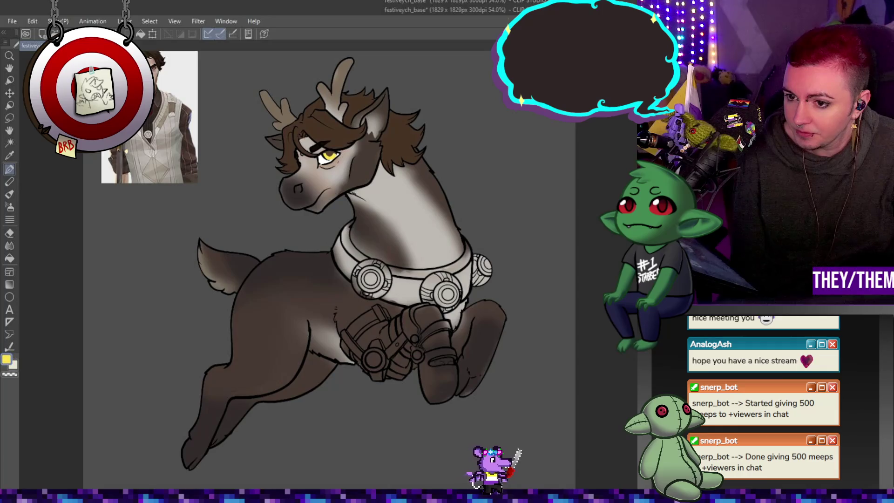
scroll(409, 298, "up", 3)
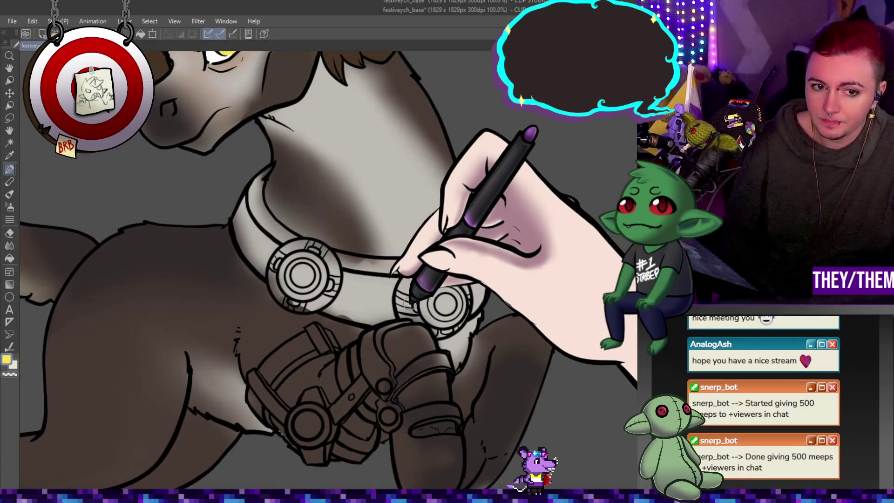
- Brush yellow over the collar's left edge, upper band, and the left and right gear ornaments
left_click_drag(238, 208, 291, 275)
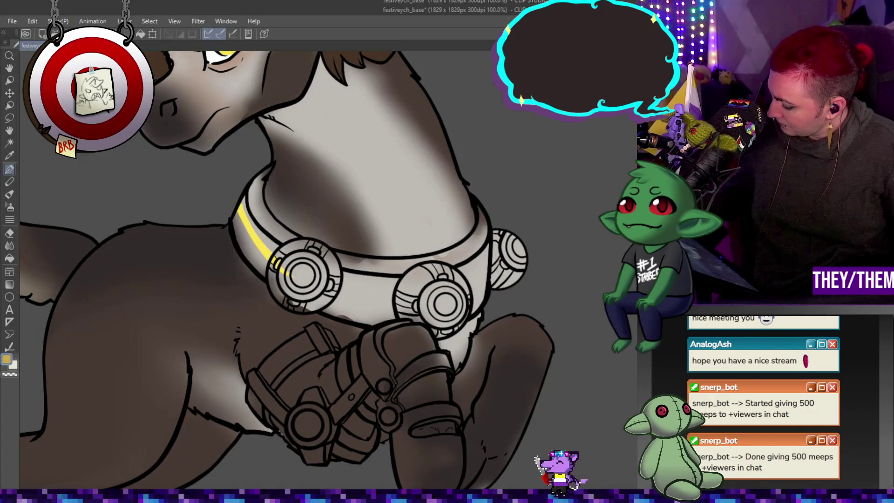
mouse_move(300, 254)
left_mouse_down()
mouse_move(267, 273)
mouse_move(256, 191)
mouse_move(280, 201)
mouse_move(296, 242)
mouse_move(336, 233)
mouse_move(285, 256)
mouse_move(277, 279)
mouse_move(335, 298)
mouse_move(301, 298)
mouse_move(372, 319)
mouse_move(300, 289)
mouse_move(299, 275)
mouse_move(350, 306)
left_mouse_up()
mouse_move(259, 189)
left_mouse_down()
mouse_move(270, 216)
mouse_move(243, 215)
mouse_move(235, 205)
mouse_move(295, 293)
mouse_move(409, 257)
mouse_move(344, 244)
mouse_move(337, 260)
mouse_move(449, 280)
mouse_move(369, 260)
mouse_move(461, 236)
mouse_move(451, 241)
left_mouse_up()
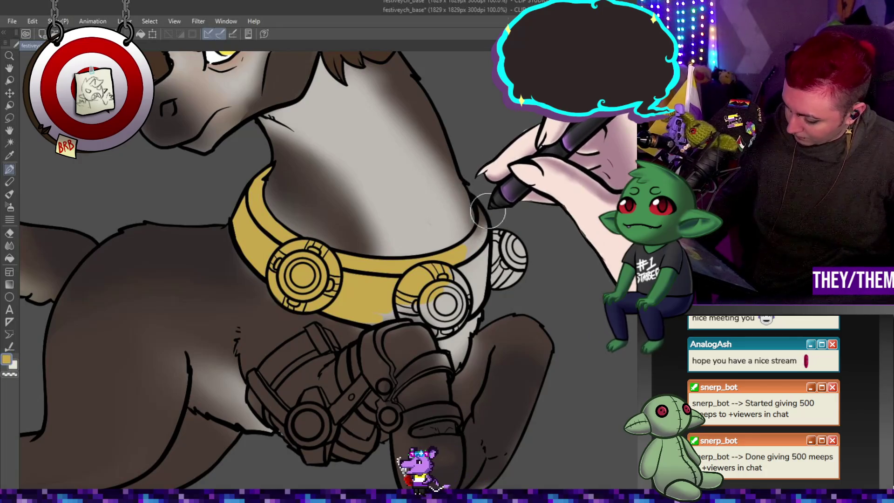
mouse_move(472, 237)
left_mouse_down()
mouse_move(507, 247)
mouse_move(462, 264)
mouse_move(405, 320)
mouse_move(426, 322)
mouse_move(436, 294)
left_mouse_up()
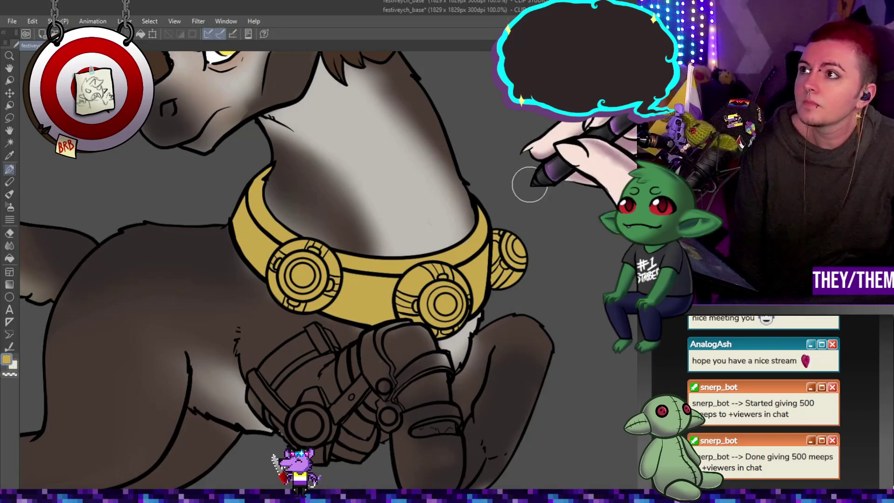
key("ctrl+minus")
key("ctrl+minus")
key("ctrl+minus")
- Zoom in and out to review the full reindeer and its gold gear collar
scroll(398, 168, "up", 2)
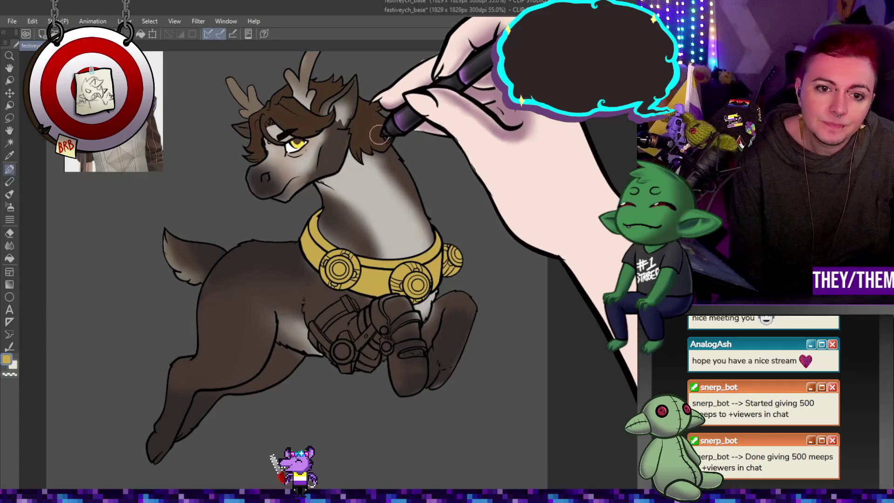
scroll(376, 125, "down", 2)
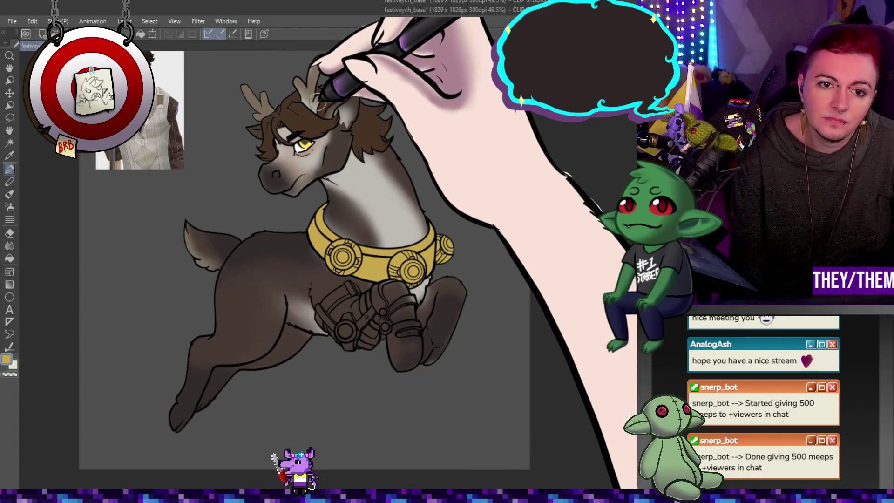
scroll(363, 73, "down", 2)
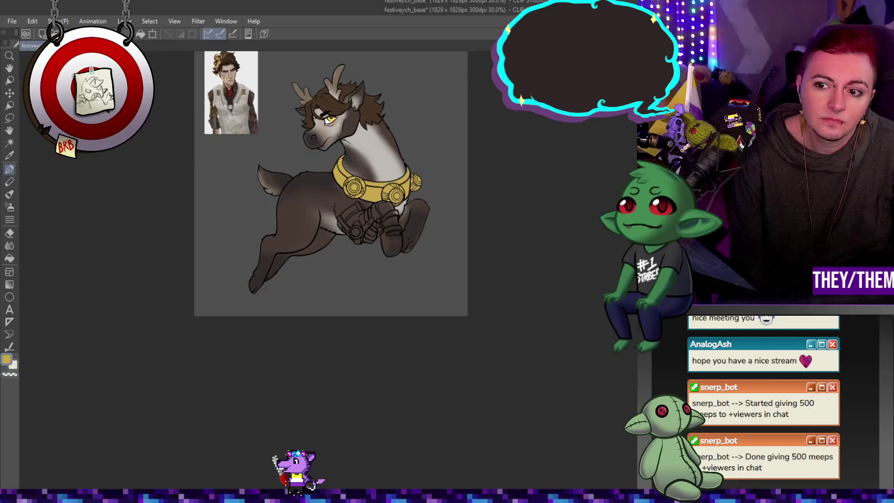
scroll(433, 177, "up", 1)
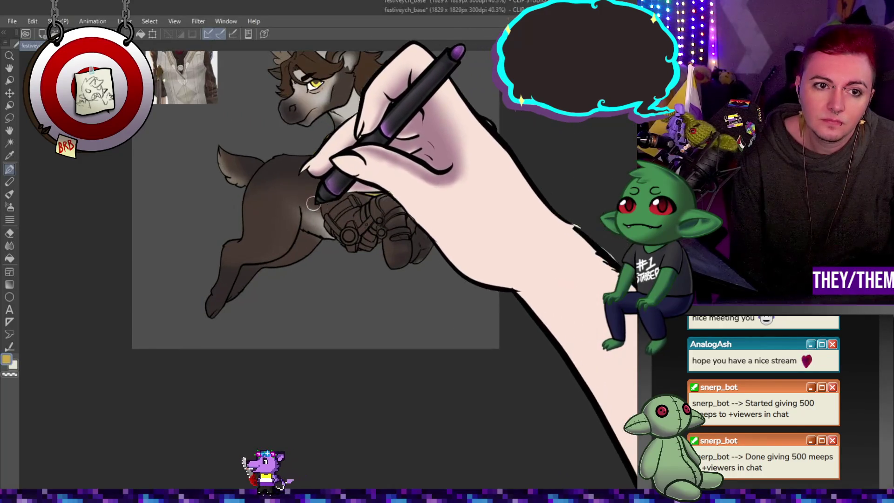